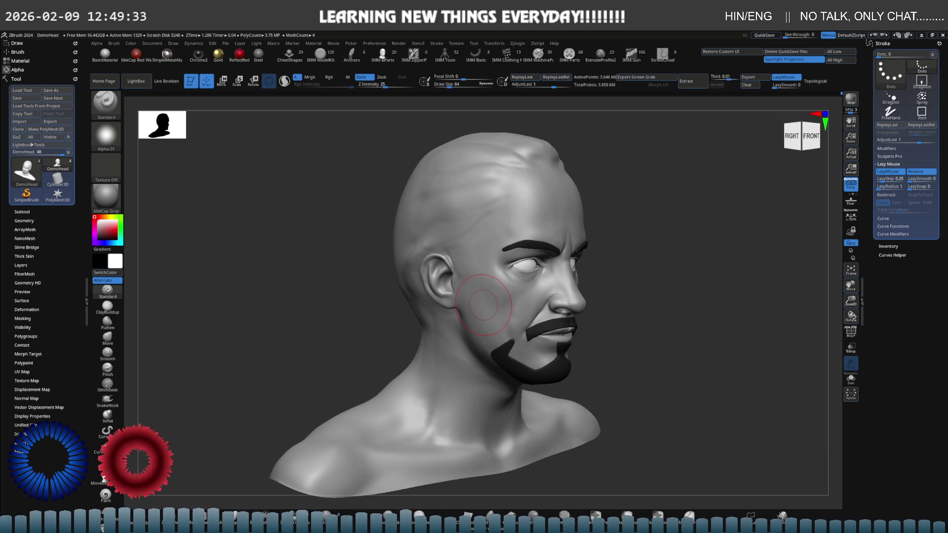
Face the head front-on, pick the Move brush with a larger Draw Size, drop to the lowest subdivision and check the profile.
mouse_move(483, 304)
right_down()
mouse_move(494, 316)
mouse_move(554, 304)
mouse_move(516, 308)
right_up()
key(f)
key(s)
key(b)
key(m)
key(v)
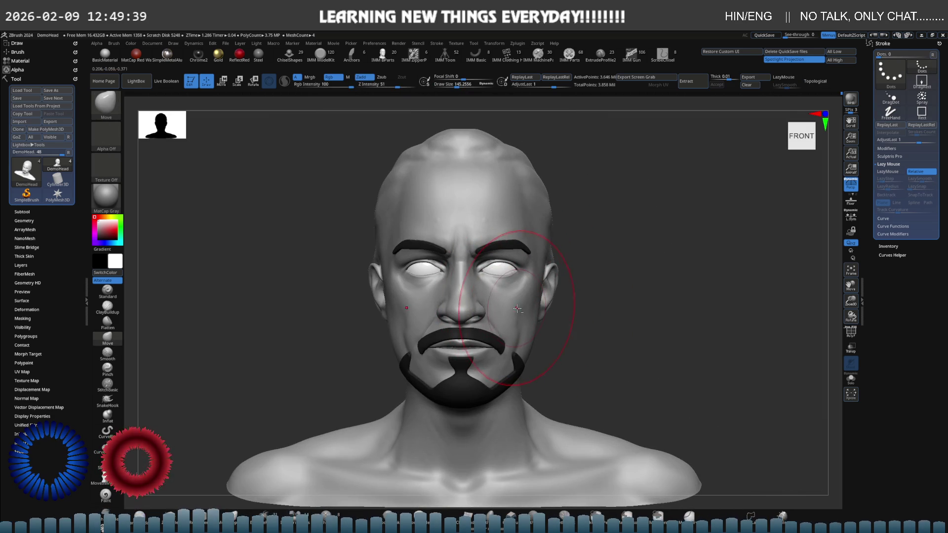
key(shift+d)
key(shift+d)
key(shift+d)
mouse_move(527, 311)
right_down()
mouse_move(516, 332)
mouse_move(518, 290)
right_up()
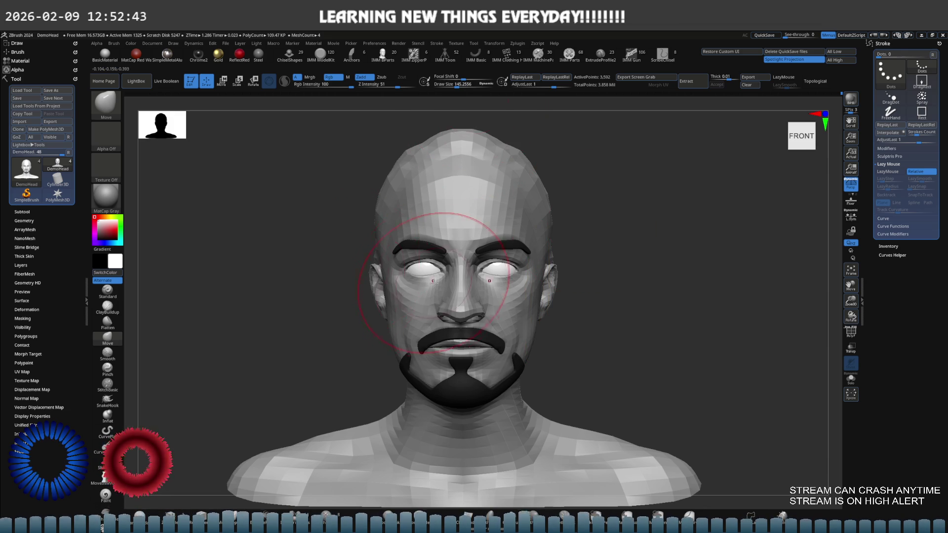
Subdivide the head back up to a higher level and orbit it toward a front-left view.
right_drag(423, 244, 471, 270)
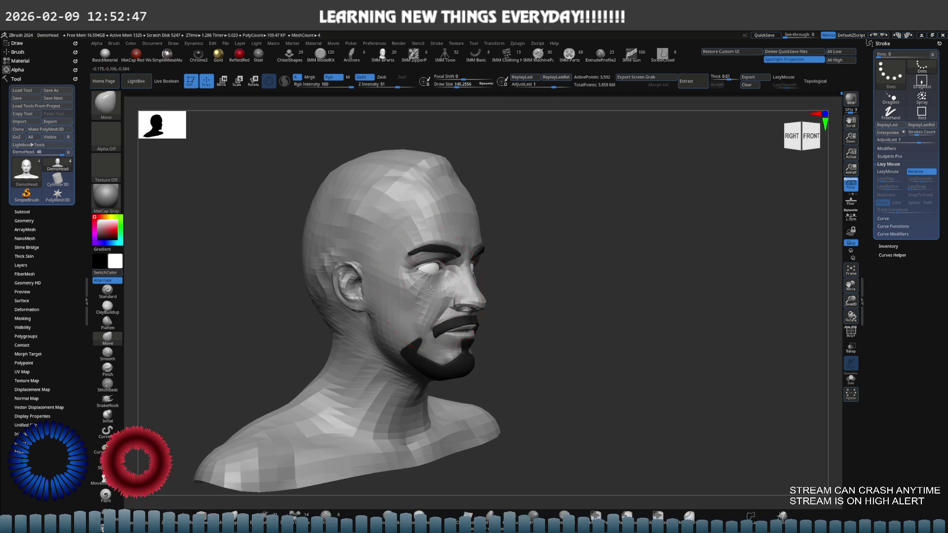
key(ctrl+d)
mouse_move(423, 272)
shift+right_down()
mouse_move(483, 291)
mouse_move(474, 312)
mouse_move(466, 300)
shift+right_up()
key(s)
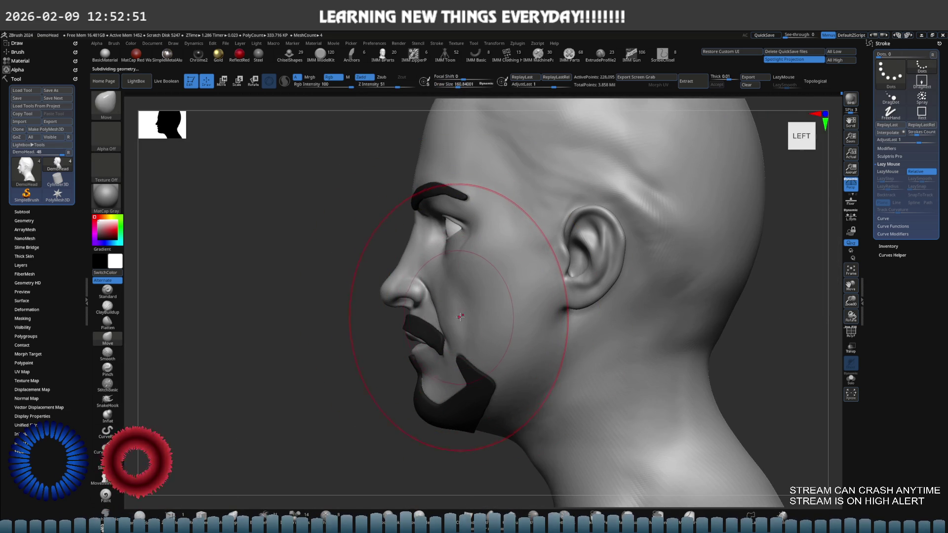
right_drag(470, 303, 444, 296)
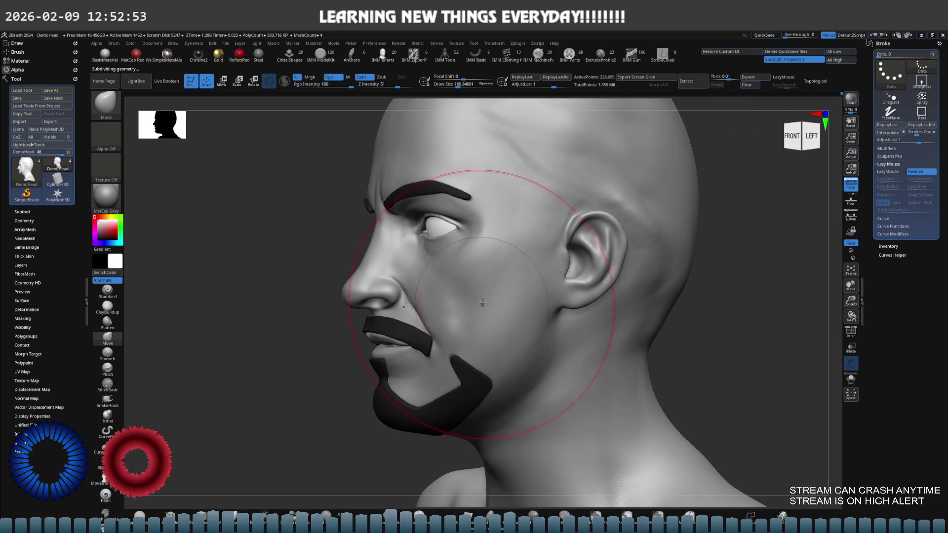
click(456, 43)
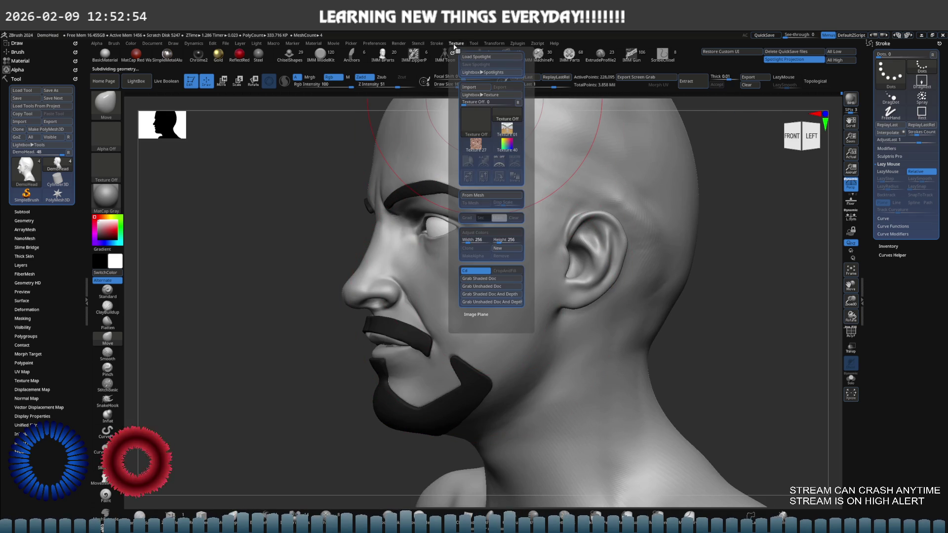
Import the portrait photo as the current texture and add it to Spotlight as a reference overlay.
click(483, 128)
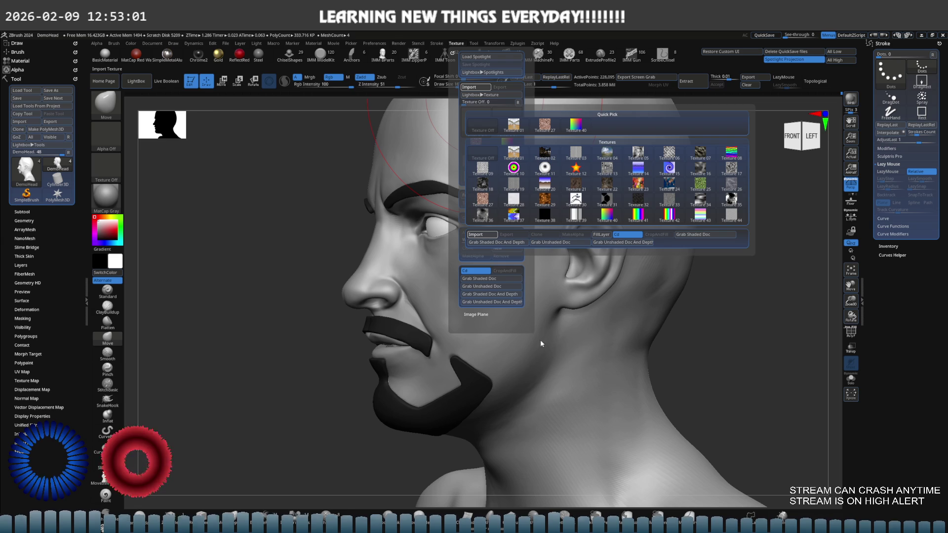
click(456, 43)
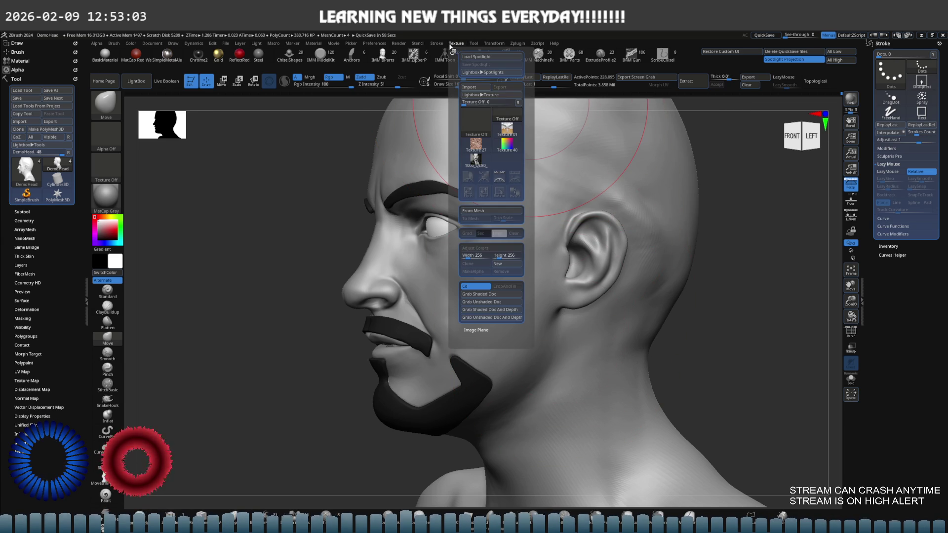
click(476, 143)
click(499, 178)
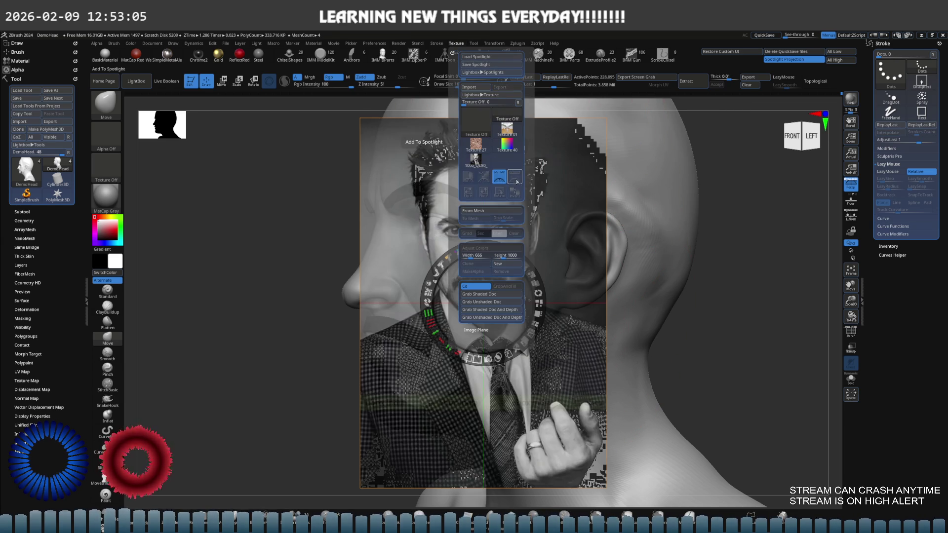
Move the portrait off the sculpted face, shrink it and park it at the upper left.
drag(552, 261, 322, 231)
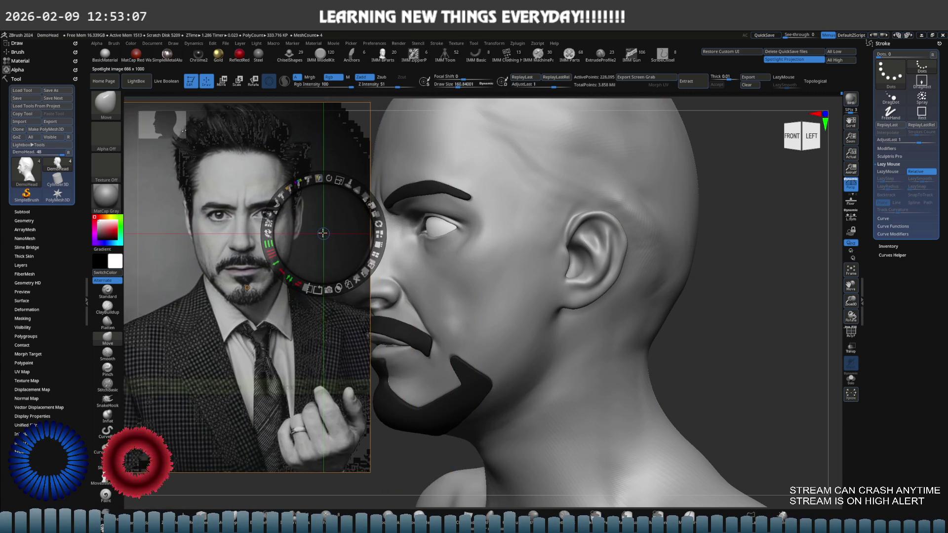
drag(341, 180, 282, 185)
drag(230, 203, 184, 171)
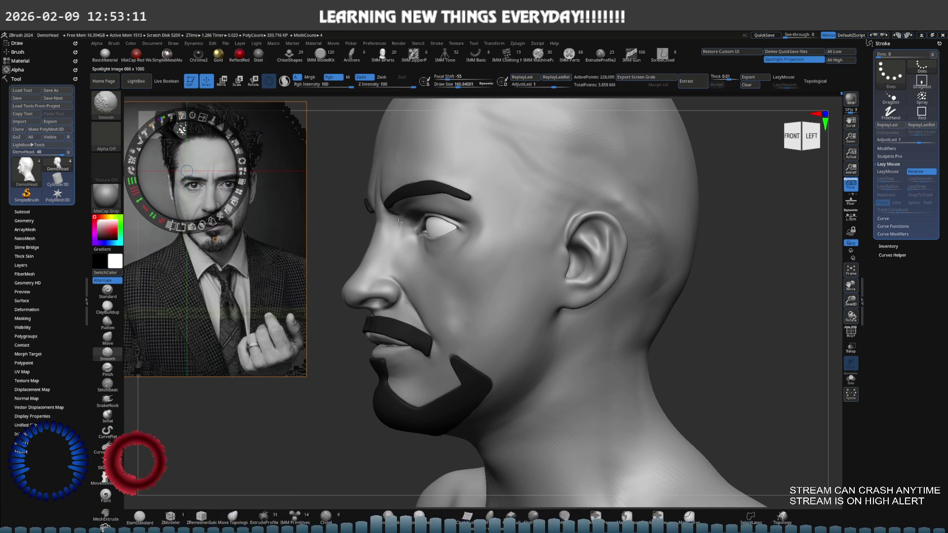
Leave Spotlight, frame the bust front-on and reduce Draw Size to about 90.
key(z)
shift+right_drag(418, 218, 486, 170)
key(f)
key(s)
drag(489, 242, 452, 242)
mouse_move(400, 244)
right_down()
mouse_move(464, 254)
mouse_move(477, 241)
mouse_move(522, 272)
mouse_move(533, 252)
mouse_move(527, 244)
mouse_move(551, 260)
mouse_move(522, 279)
mouse_move(519, 180)
right_up()
Toggle perspective display on and off to compare the face against the reference photo.
click(851, 185)
click(851, 185)
click(850, 183)
click(851, 185)
click(851, 186)
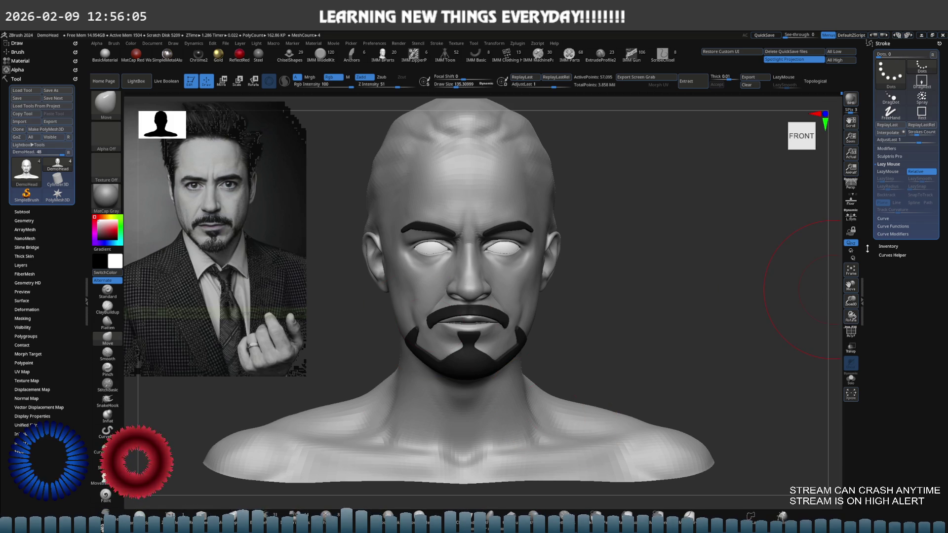
Toggle perspective, adjust the brush size and step up to the highest subdivision to check the head front-on.
click(851, 186)
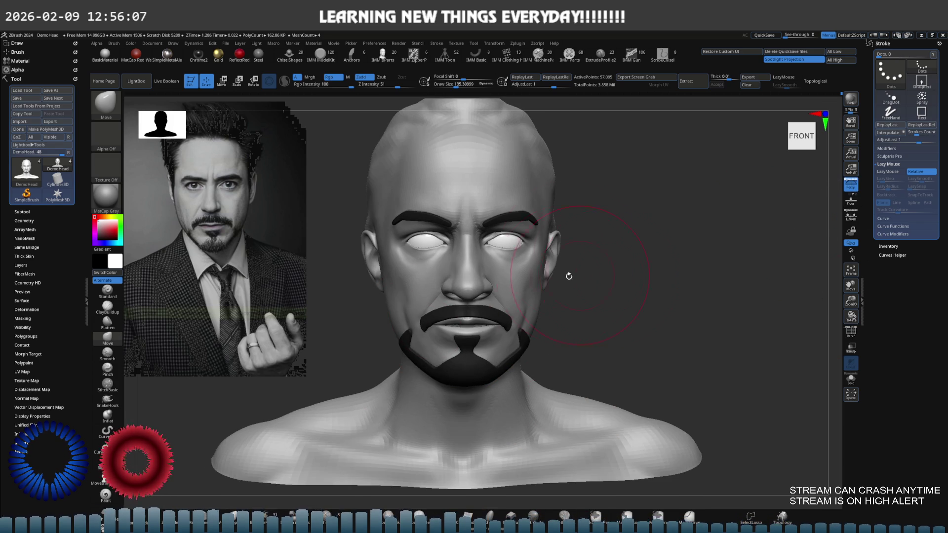
scroll(486, 276, up, 2)
scroll(485, 275, up, 1)
key(s)
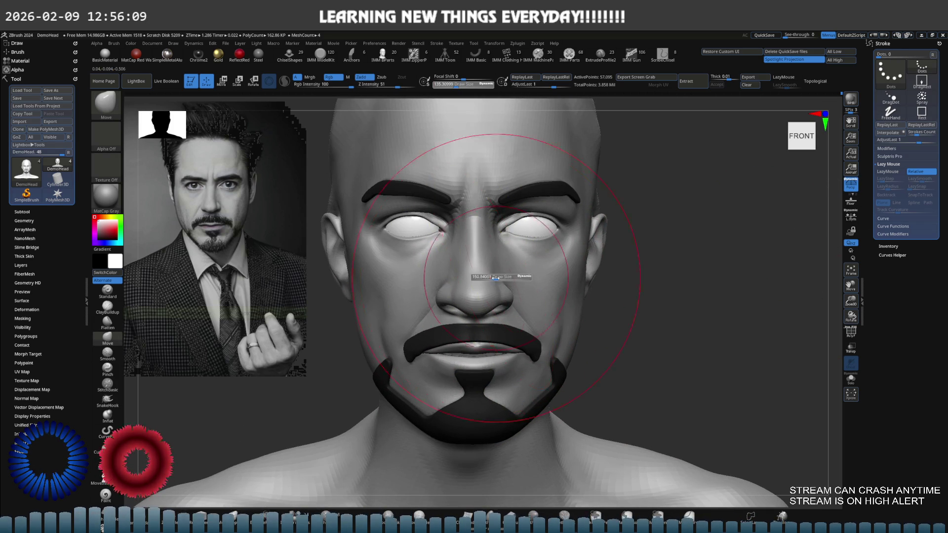
drag(509, 212, 529, 274)
key(space)
key(d)
mouse_move(515, 243)
right_down()
mouse_move(469, 234)
mouse_move(480, 264)
right_up()
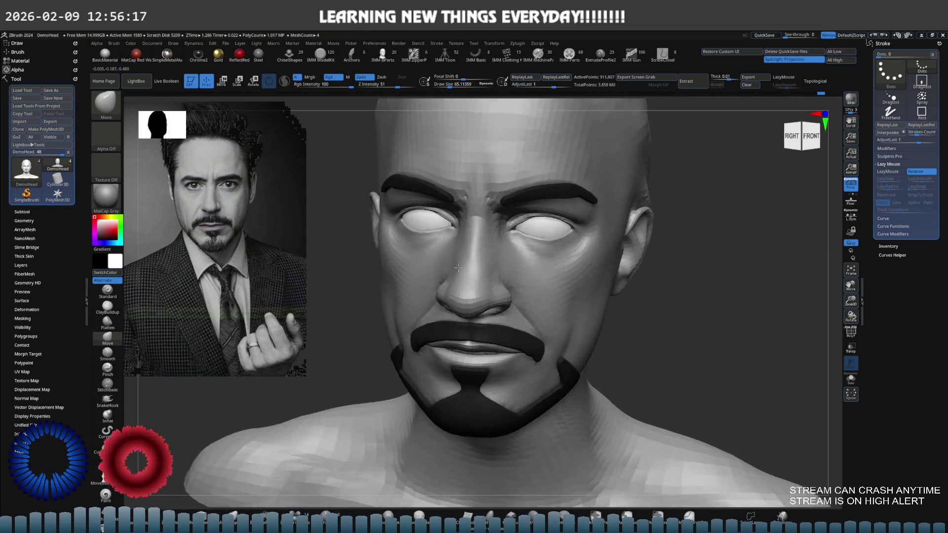
right_drag(480, 264, 539, 279)
Step the bust down to its lowest subdivision, zoom out and take the Move brush for broad reshaping.
key(s)
key(shift+d)
key(shift+d)
mouse_move(593, 320)
ctrl+right_down()
mouse_move(532, 286)
mouse_move(555, 360)
mouse_move(585, 322)
mouse_move(542, 303)
mouse_move(522, 332)
mouse_move(520, 271)
ctrl+right_up()
key(b)
key(m)
key(v)
key(shift+d)
key(ctrl)
key(b)
key(m)
key(v)
key(s)
Mask the chin, neck and a lasso region of the head, then place the Transpose pivot on the neck.
ctrl+drag(620, 295, 496, 351)
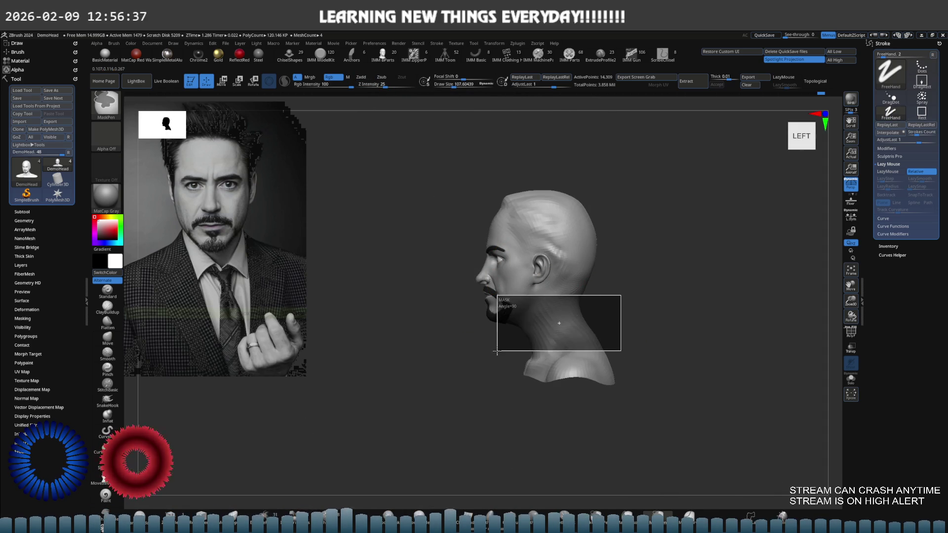
mouse_move(655, 200)
ctrl+mouse_down()
mouse_move(402, 347)
mouse_move(634, 278)
ctrl+mouse_up()
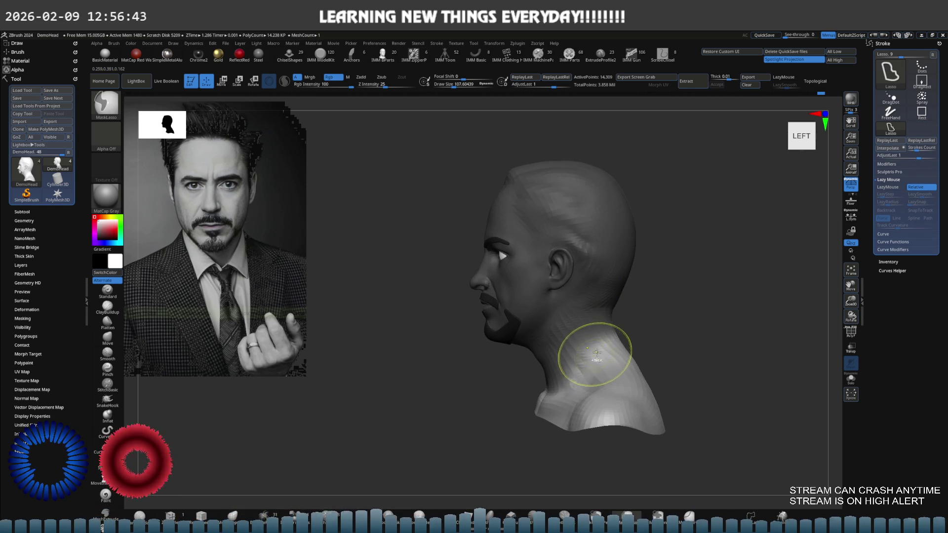
key(w)
alt+drag(592, 259, 606, 335)
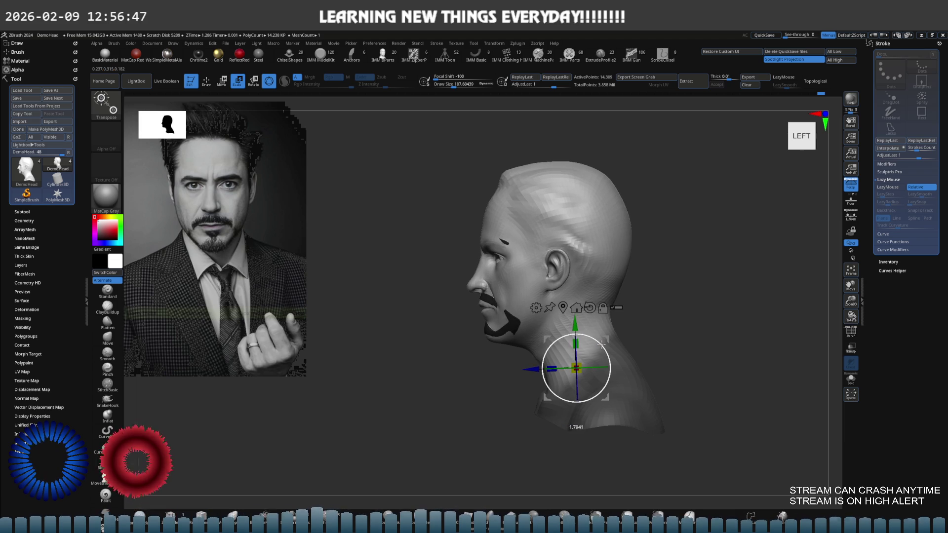
Rotate and tilt the head slightly on the neck pivot, checking it from the front and in profile.
mouse_move(606, 335)
right_down()
mouse_move(627, 283)
mouse_move(648, 279)
mouse_move(608, 305)
mouse_move(598, 334)
right_up()
drag(598, 334, 595, 330)
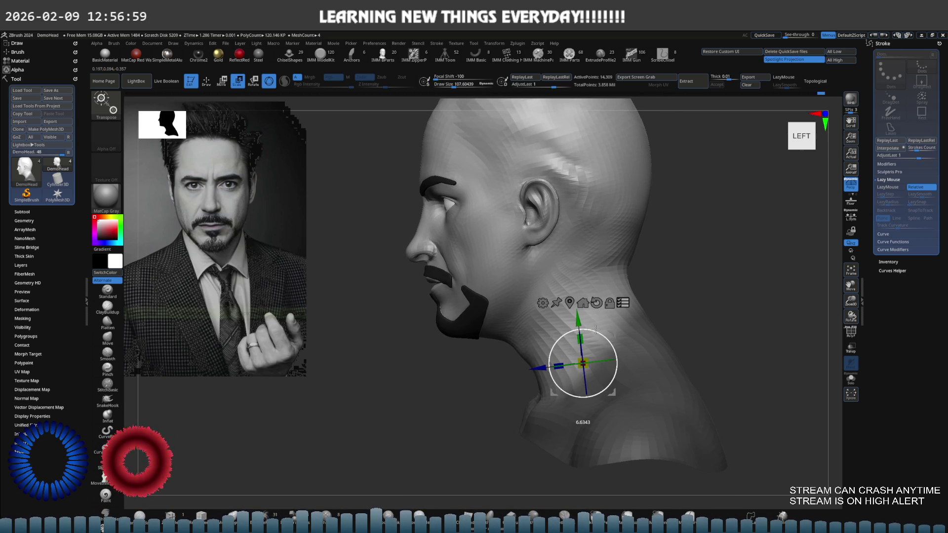
mouse_move(595, 329)
mouse_down()
mouse_move(615, 332)
mouse_move(683, 311)
mouse_move(562, 317)
mouse_move(646, 312)
mouse_up()
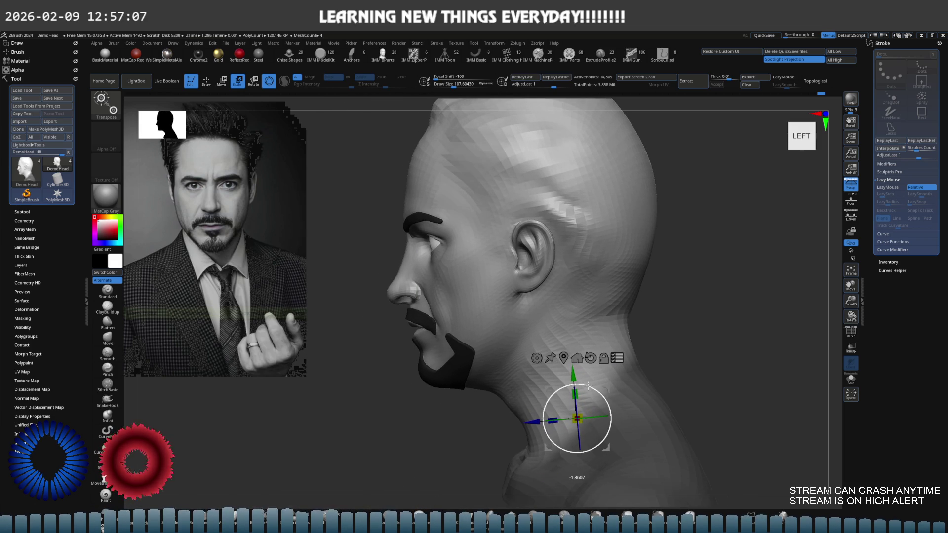
mouse_move(587, 385)
shift+mouse_down()
mouse_move(619, 324)
mouse_move(507, 315)
shift+mouse_up()
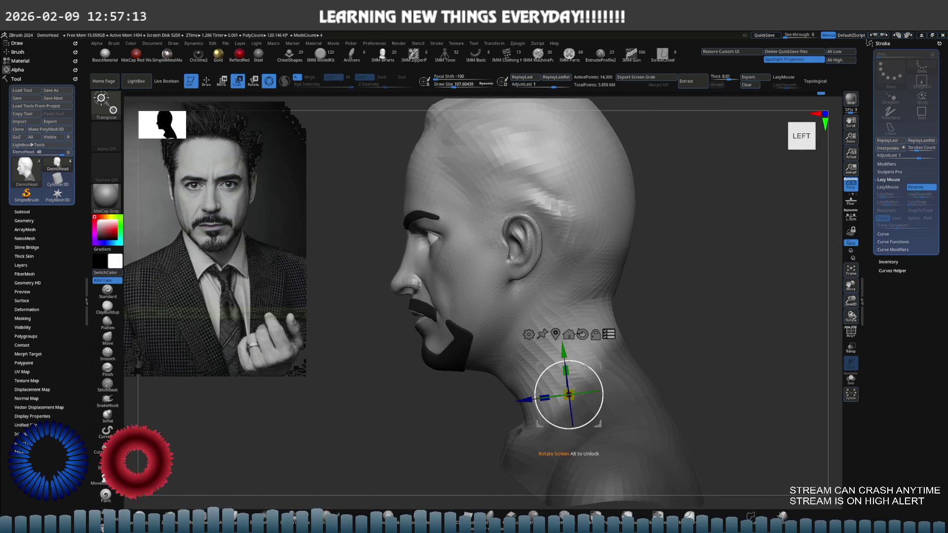
drag(586, 367, 590, 373)
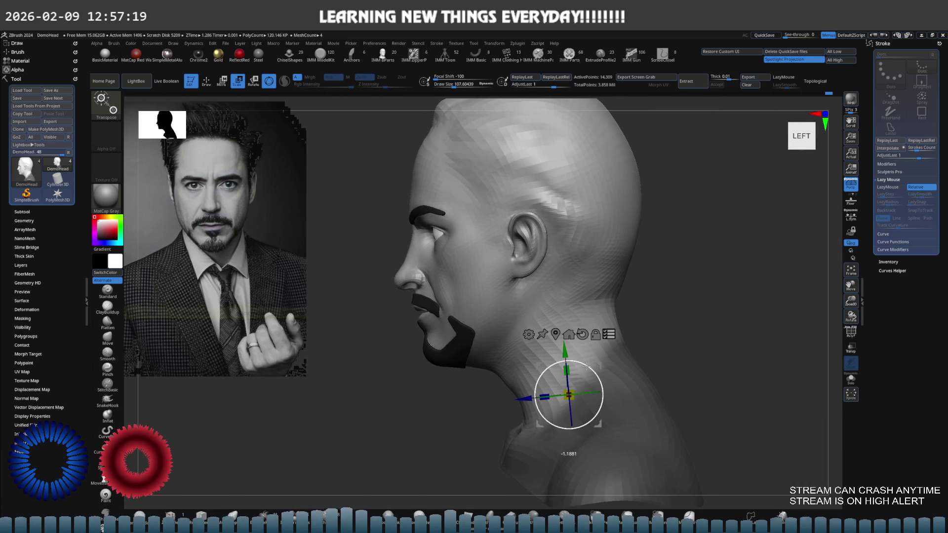
mouse_move(587, 366)
shift+right_down()
mouse_move(579, 358)
mouse_move(592, 316)
shift+right_up()
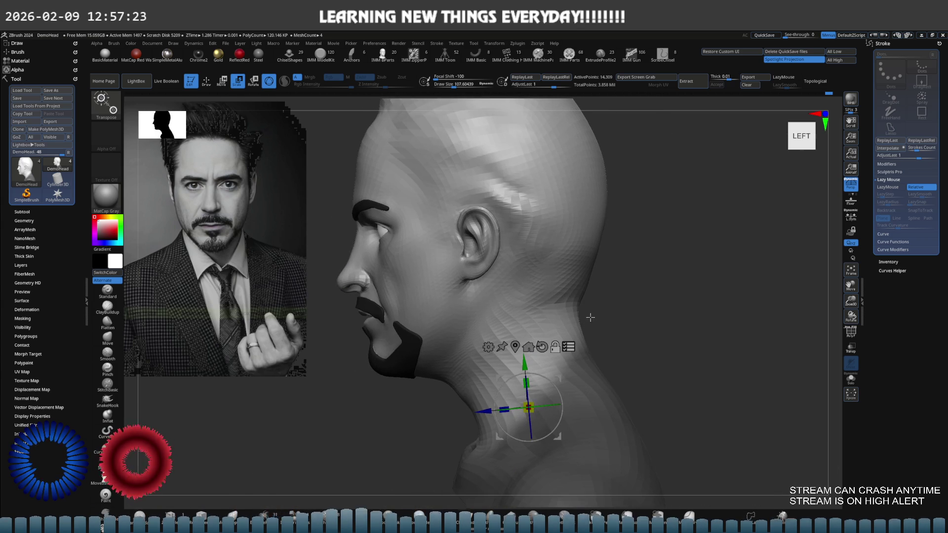
mouse_move(574, 347)
right_down()
mouse_move(611, 347)
mouse_move(602, 343)
right_up()
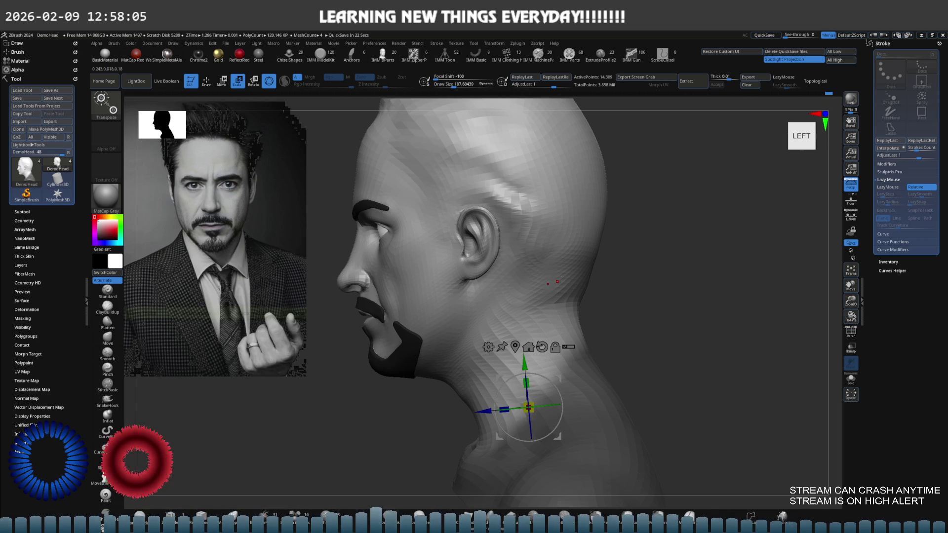
right_drag(574, 275, 545, 274)
Leave the gizmo and reshape the back of the skull and neck with Move and Smooth strokes.
key(q)
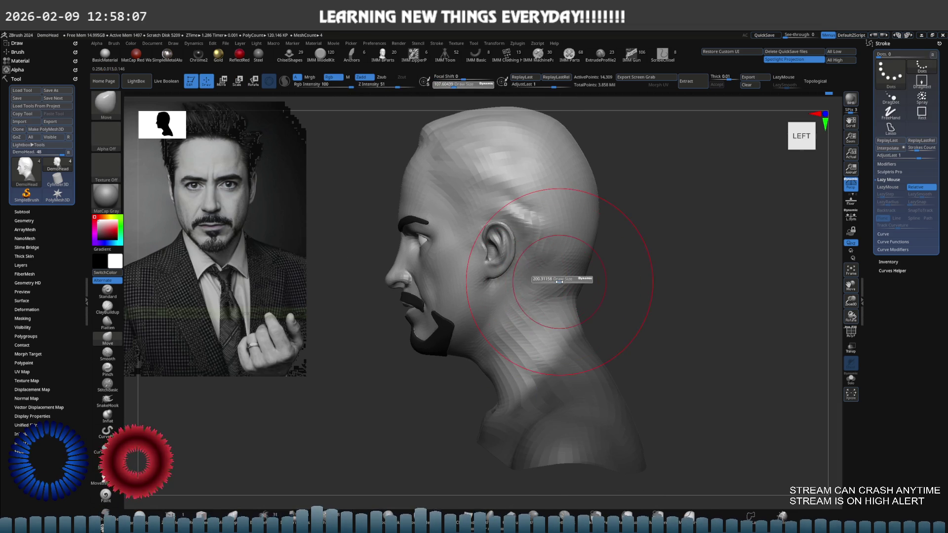
drag(646, 297, 572, 352)
mouse_move(572, 352)
shift+right_down()
mouse_move(593, 347)
mouse_move(539, 402)
shift+right_up()
key(shift)
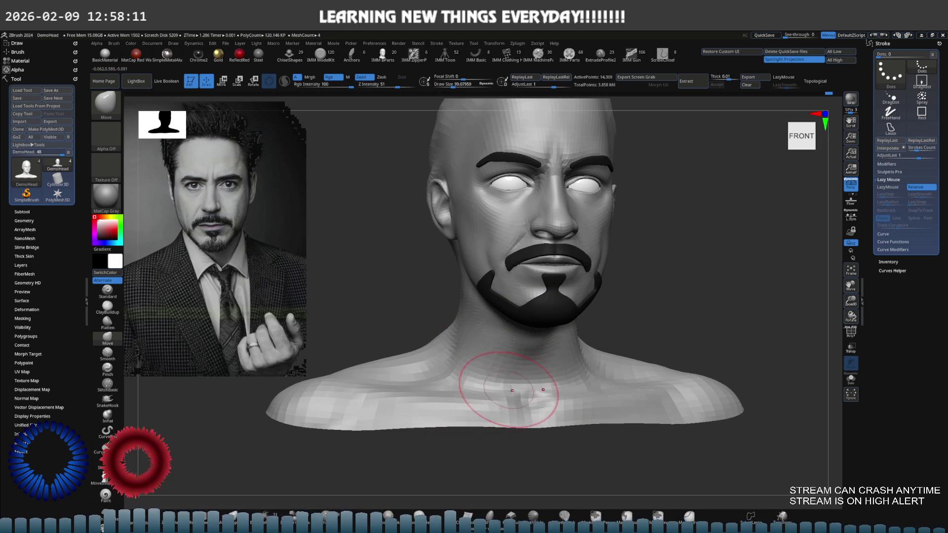
right_drag(503, 386, 492, 352)
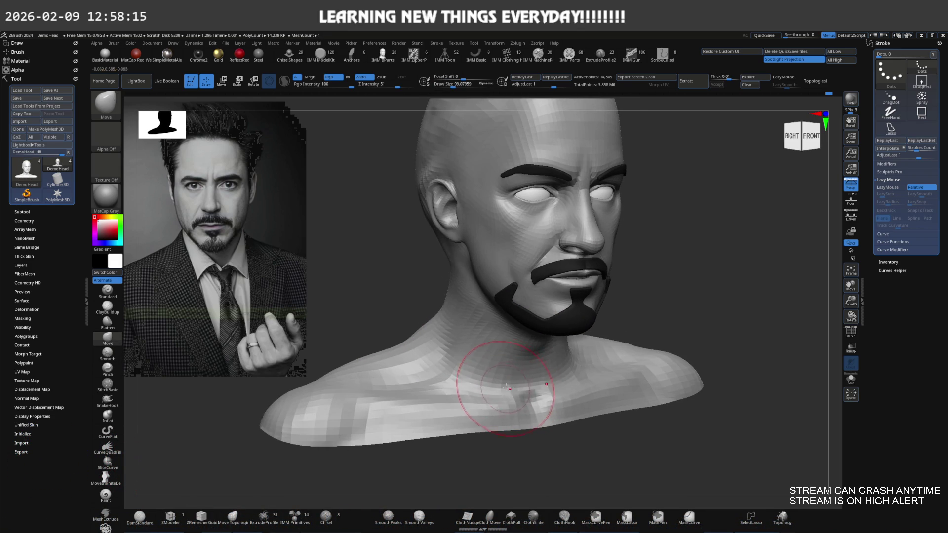
right_drag(509, 386, 507, 387)
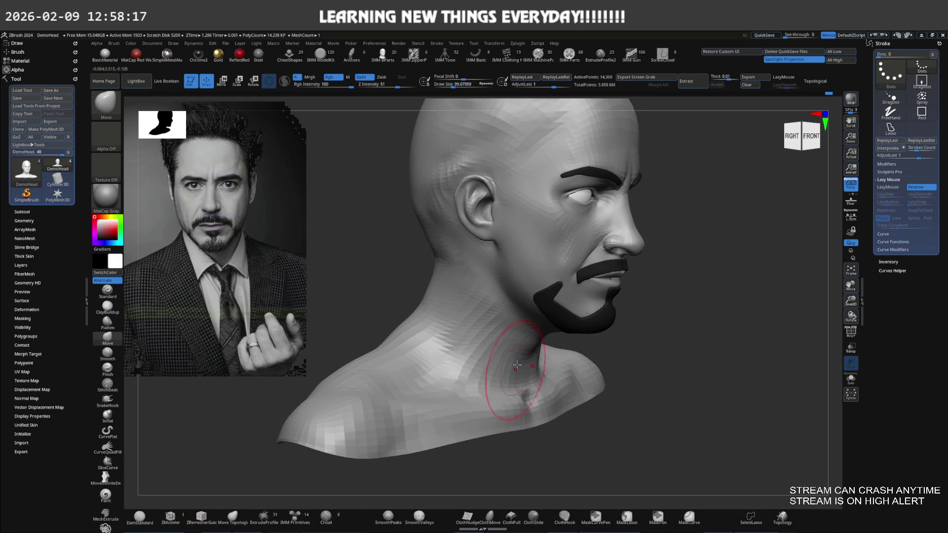
key(shift)
Refine the left side of the face near the eye and set Draw Size to 55.4.
right_drag(472, 352, 456, 268)
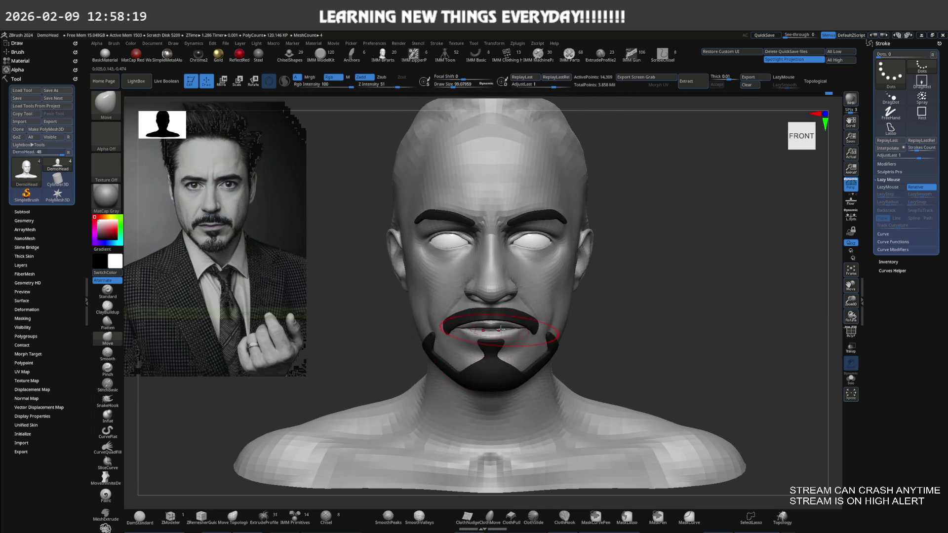
mouse_move(534, 297)
right_down()
mouse_move(523, 305)
mouse_move(540, 307)
mouse_move(549, 268)
mouse_move(519, 274)
right_up()
mouse_move(511, 237)
mouse_down()
mouse_move(483, 278)
mouse_move(452, 251)
mouse_up()
text(s55.4)
key(Return)
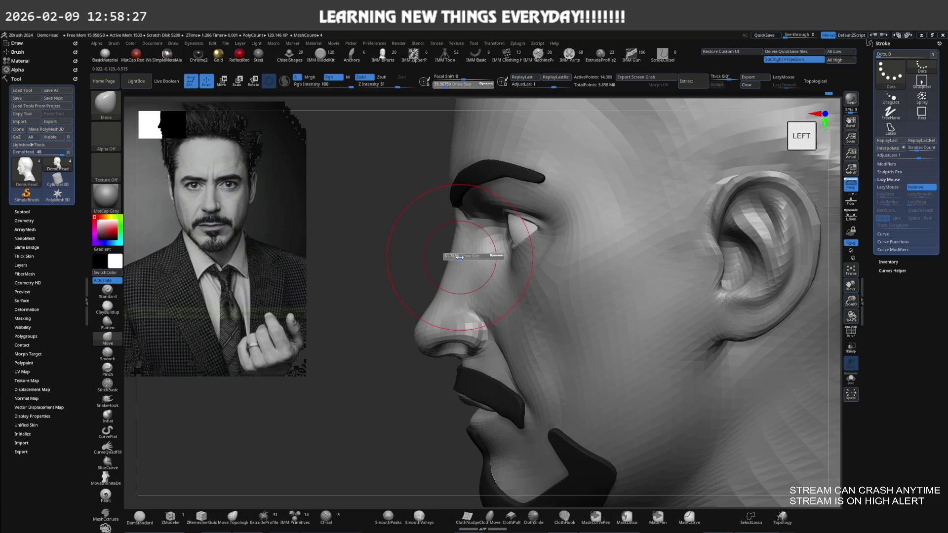
mouse_move(449, 261)
right_down()
mouse_move(491, 275)
mouse_move(487, 282)
mouse_move(525, 267)
right_up()
Hide the Extract3 beard-and-eyebrow subtool, make DemoHead active and frame the face front-on.
alt+click(537, 341)
click(22, 212)
mouse_move(44, 128)
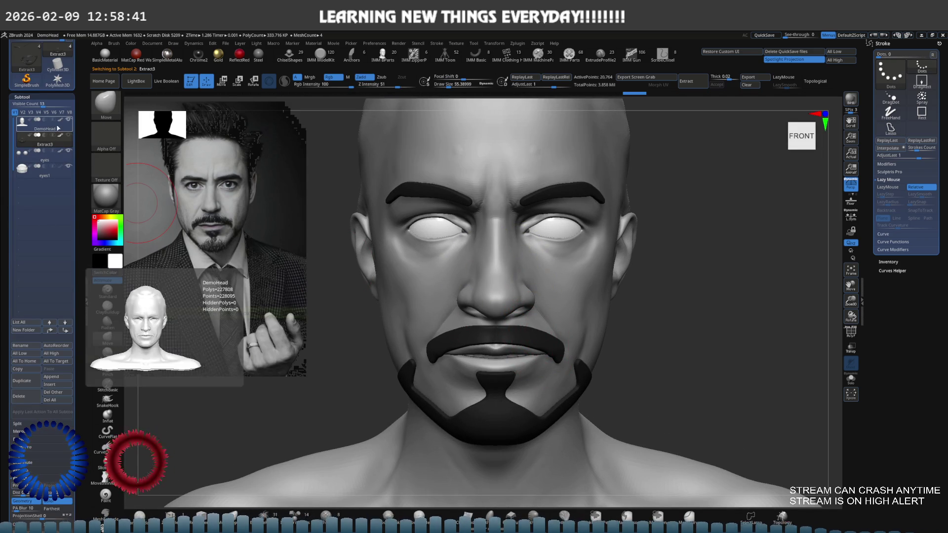
click(69, 144)
click(45, 128)
key(f)
mouse_move(417, 253)
right_down()
mouse_move(508, 275)
mouse_move(548, 312)
mouse_move(699, 328)
mouse_move(711, 356)
right_up()
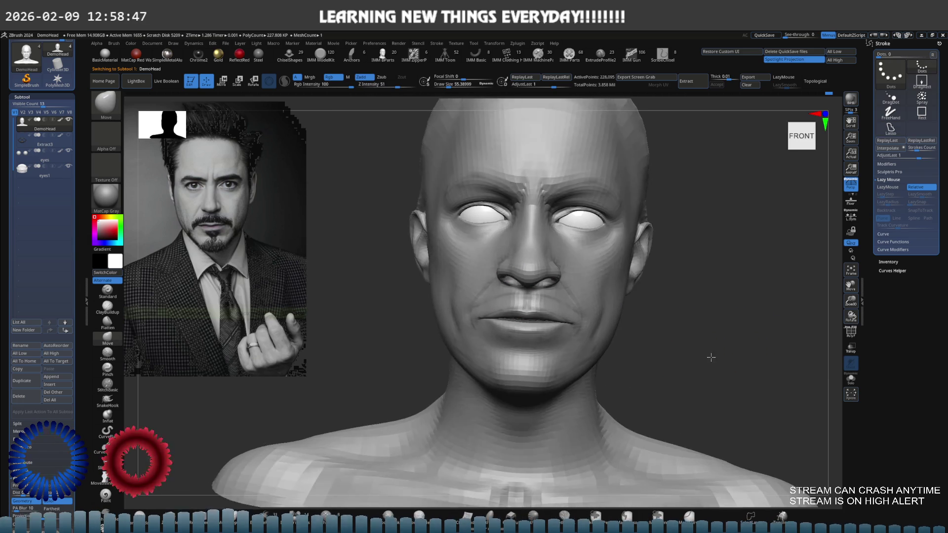
mouse_move(677, 328)
ctrl+right_down()
mouse_move(602, 318)
mouse_move(624, 316)
ctrl+right_up()
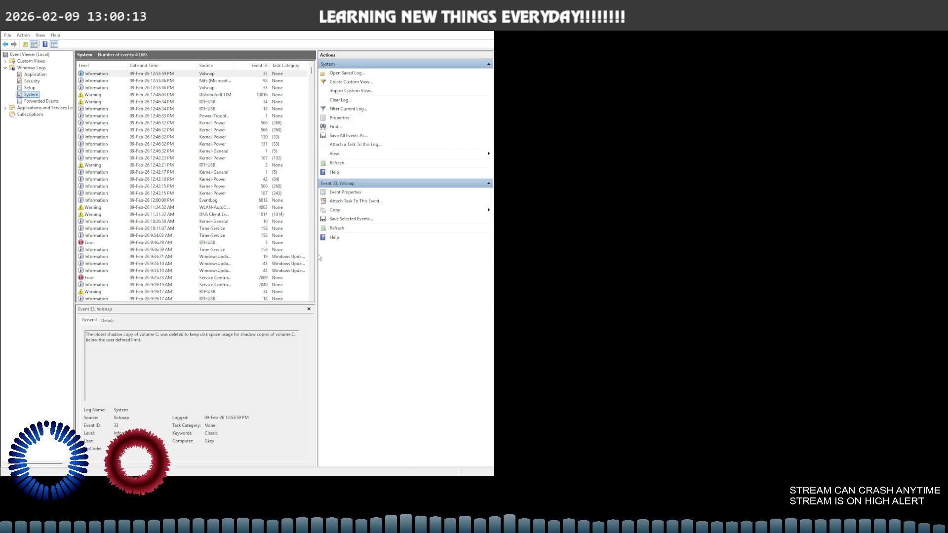
drag(318, 257, 364, 256)
scroll(252, 239, down, 4)
scroll(252, 239, up, 1)
scroll(252, 239, up, 1)
scroll(252, 239, up, 1)
scroll(253, 239, up, 1)
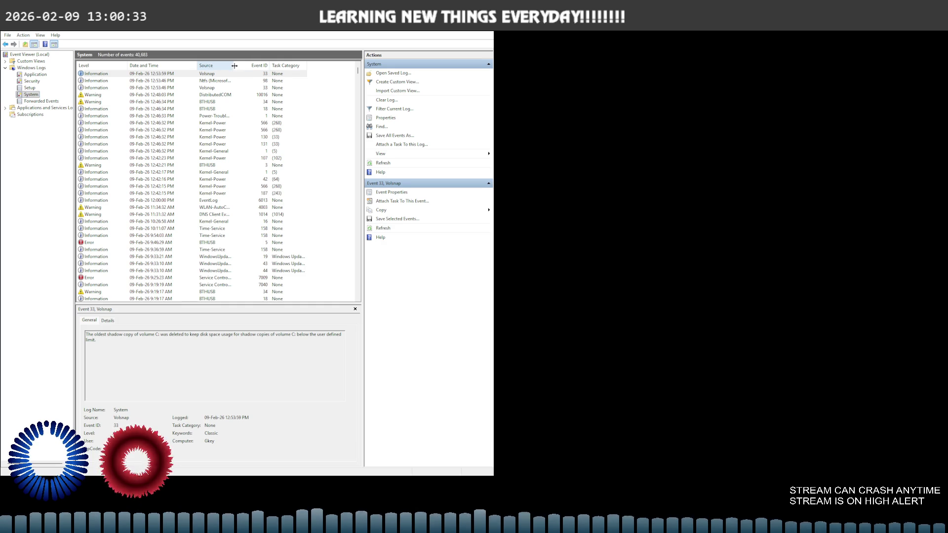
Widen the Source column and inspect the Kernel-Power 566, 130 and Kernel-Processor-Power events.
drag(234, 65, 284, 65)
click(212, 124)
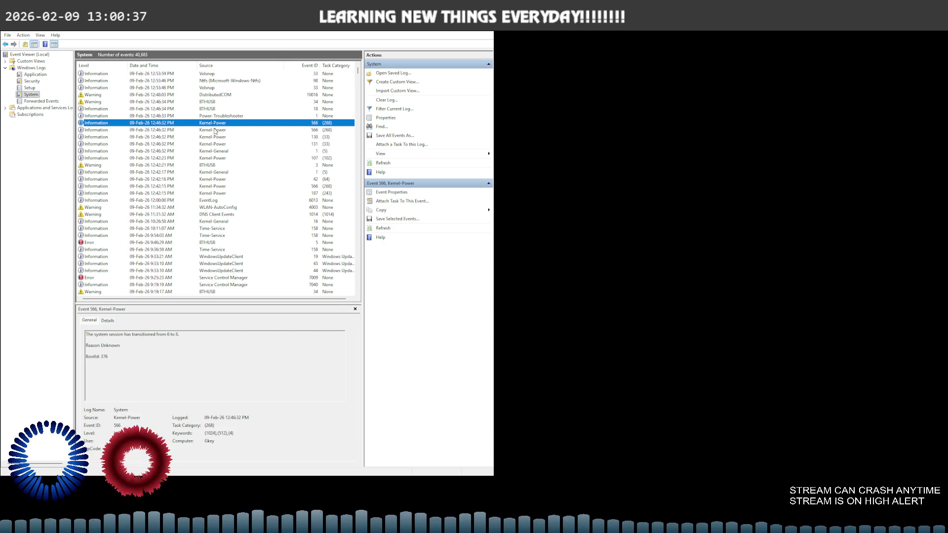
click(215, 130)
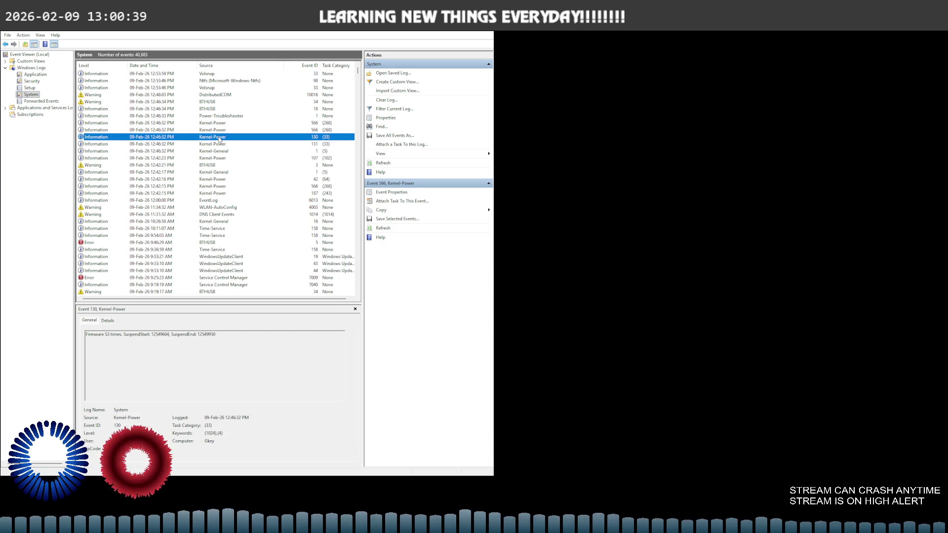
scroll(221, 141, down, 3)
scroll(221, 140, up, 3)
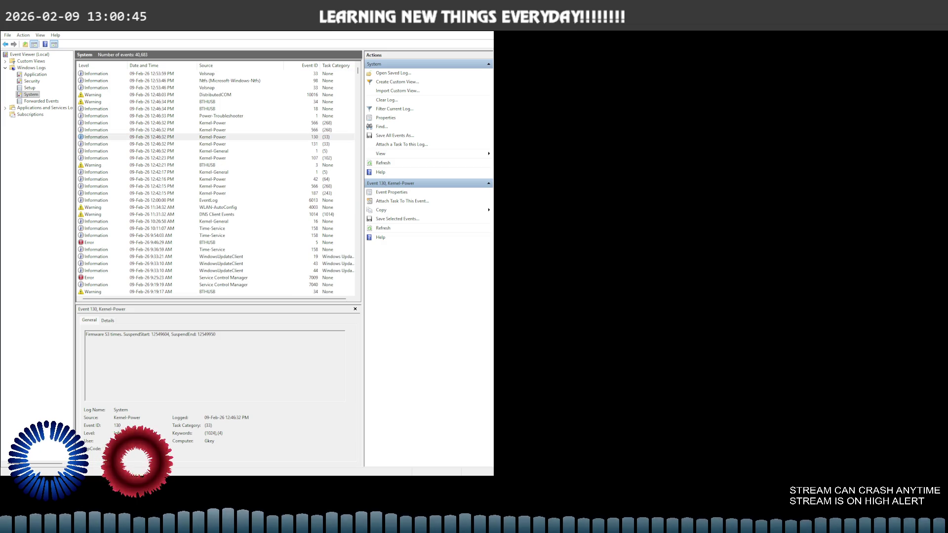
click(215, 136)
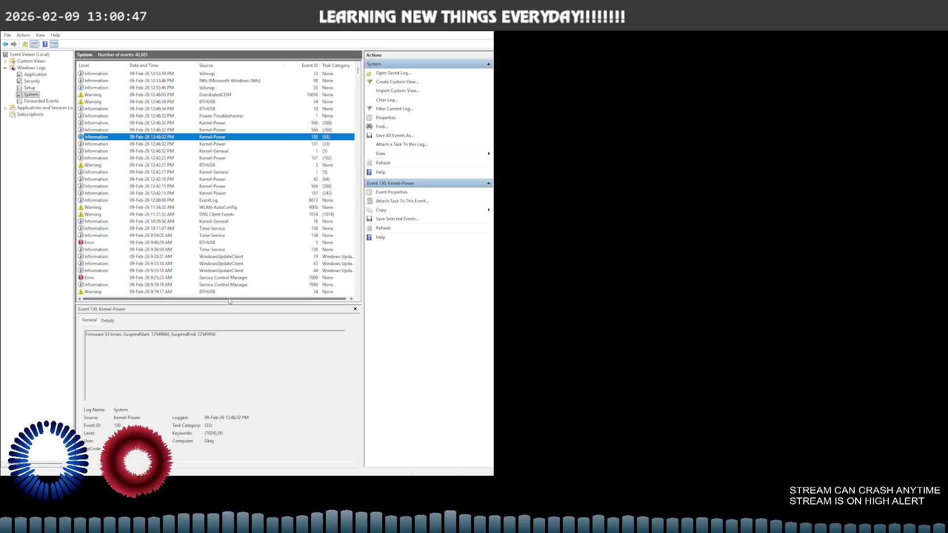
scroll(178, 223, down, 7)
scroll(177, 224, down, 3)
scroll(180, 223, down, 3)
scroll(180, 221, down, 3)
scroll(180, 221, down, 3)
scroll(180, 221, down, 3)
scroll(180, 221, down, 3)
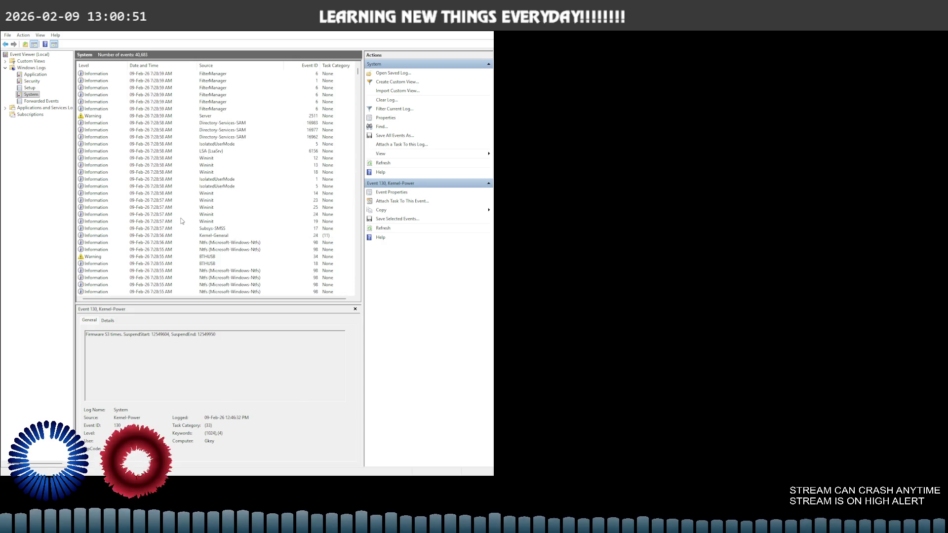
scroll(181, 221, down, 3)
scroll(180, 221, down, 3)
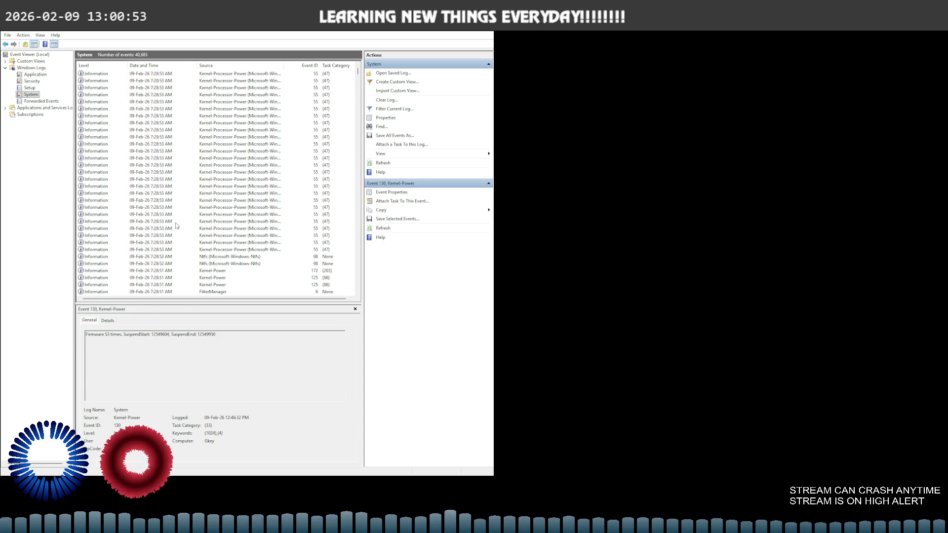
click(182, 220)
click(140, 116)
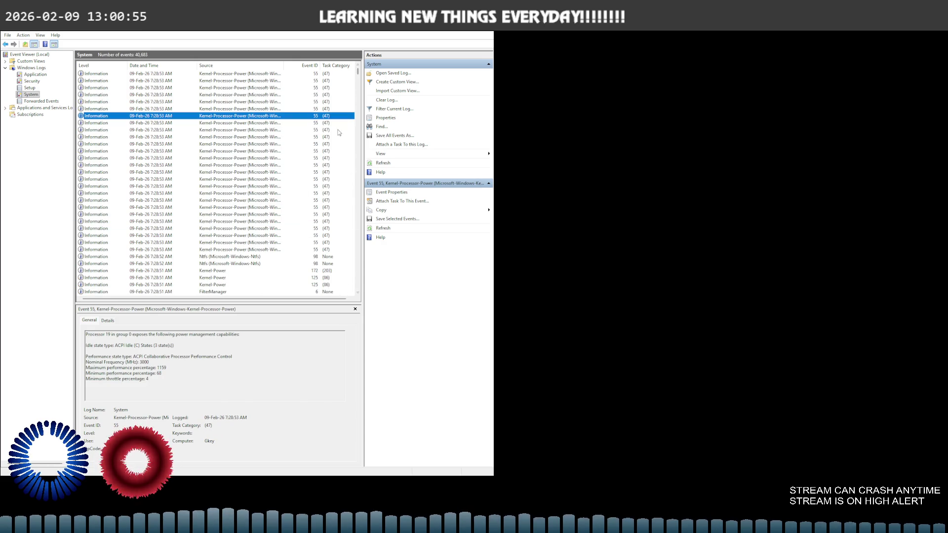
Review the latest Volsnap, Ntfs and BTHUSB events and step to Kernel-Power event 42.
drag(361, 71, 359, 66)
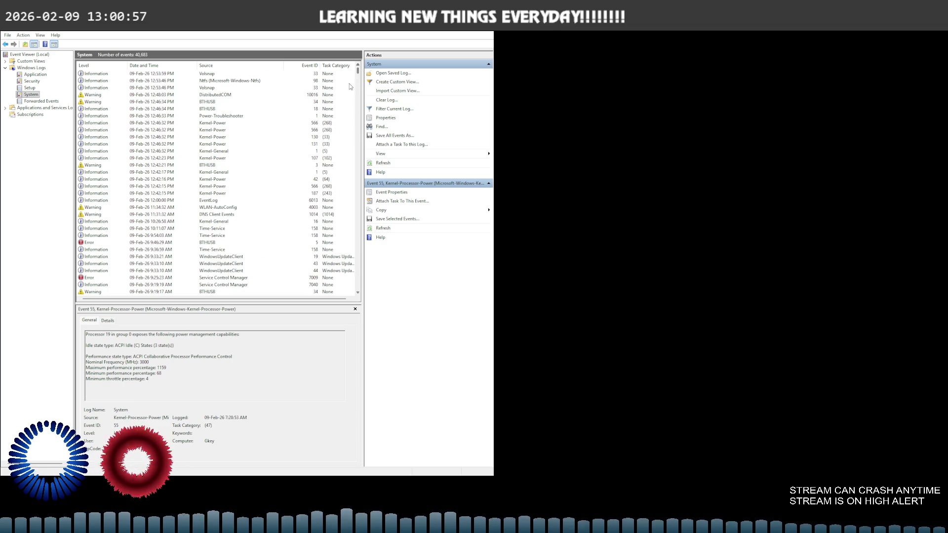
click(222, 75)
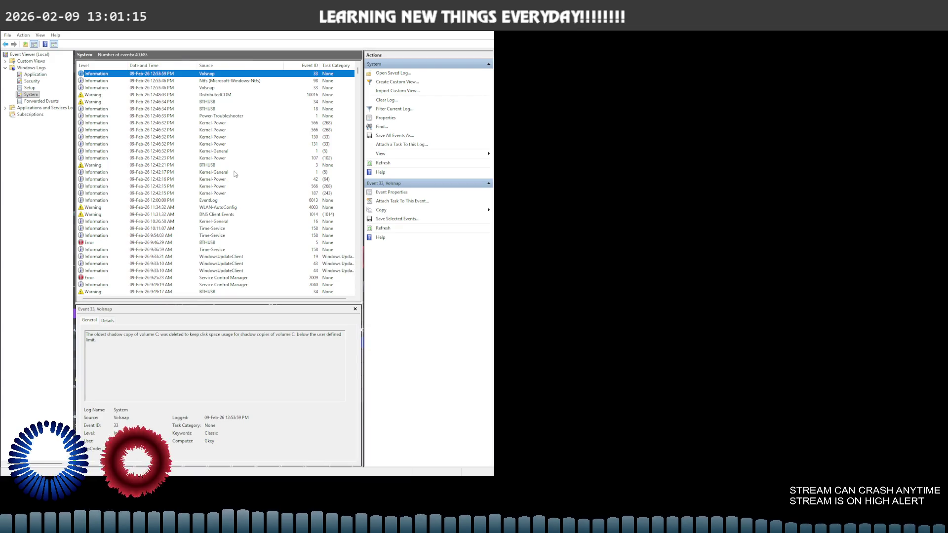
click(156, 80)
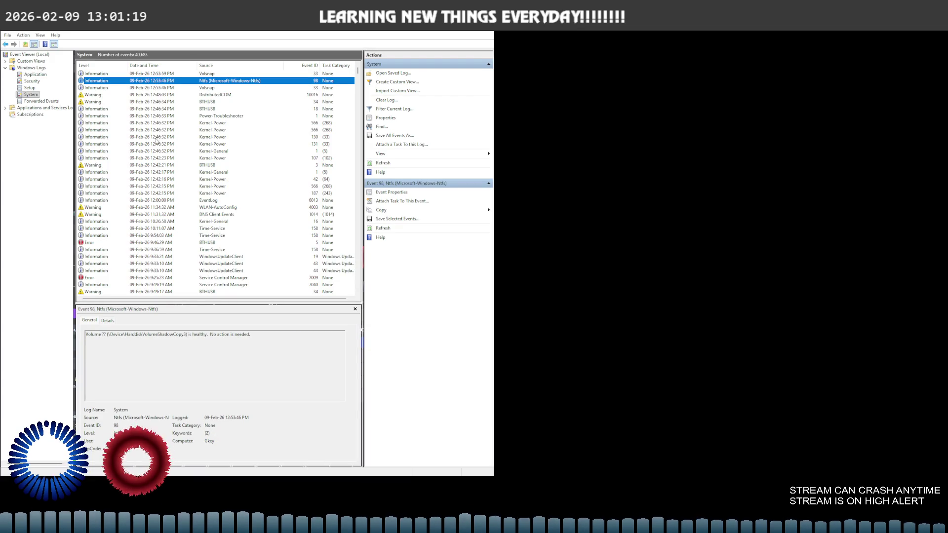
click(159, 164)
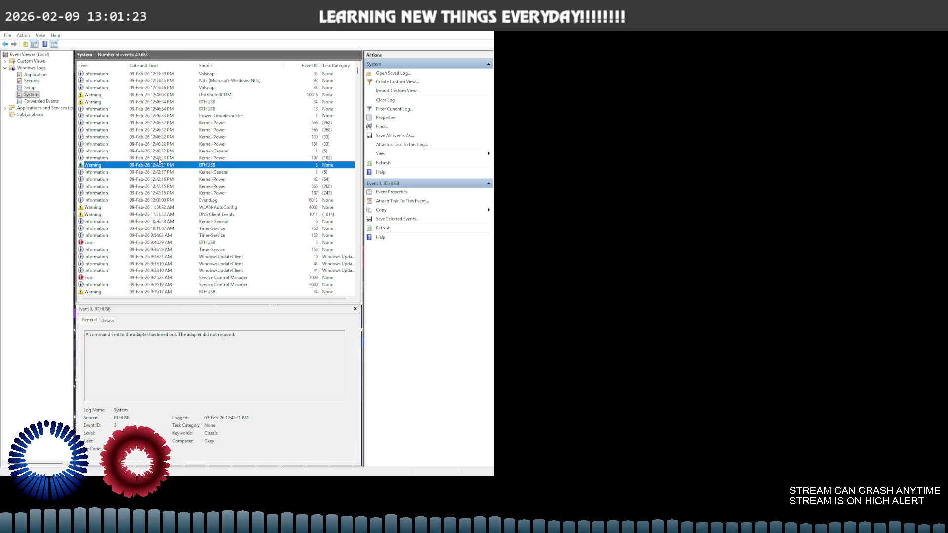
key(Up)
key(Down)
key(Down)
key(Down)
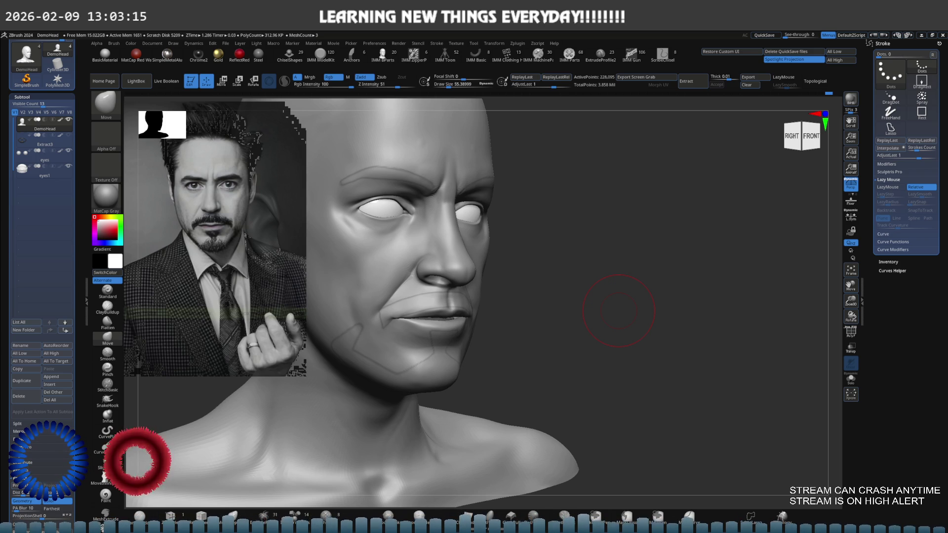
mouse_move(504, 281)
ctrl+right_down()
mouse_move(524, 270)
mouse_move(504, 275)
mouse_move(620, 286)
ctrl+right_up()
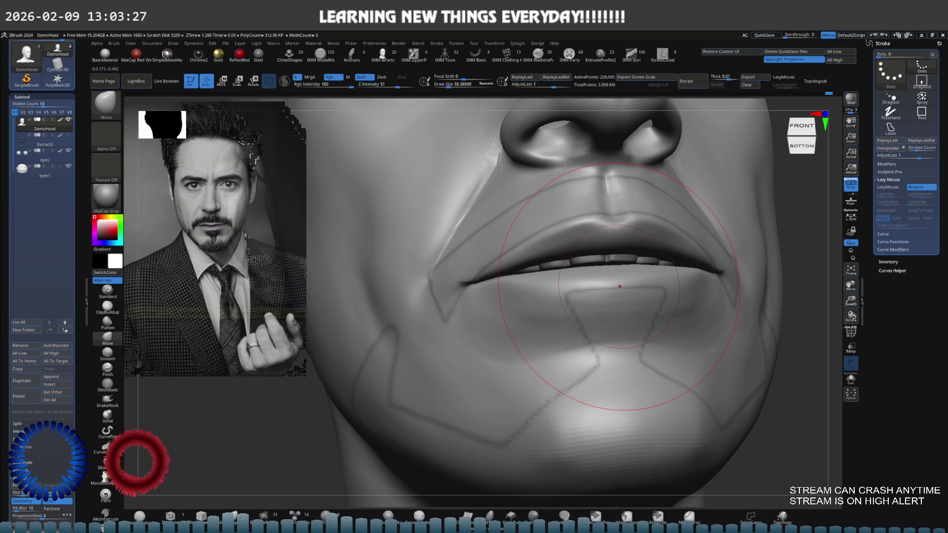
scroll(619, 286, down, 2)
scroll(563, 282, down, 5)
right_drag(548, 286, 545, 244)
scroll(545, 289, up, 2)
scroll(545, 292, up, 2)
scroll(543, 296, up, 2)
mouse_move(541, 296)
right_down()
mouse_move(561, 307)
mouse_move(532, 282)
right_up()
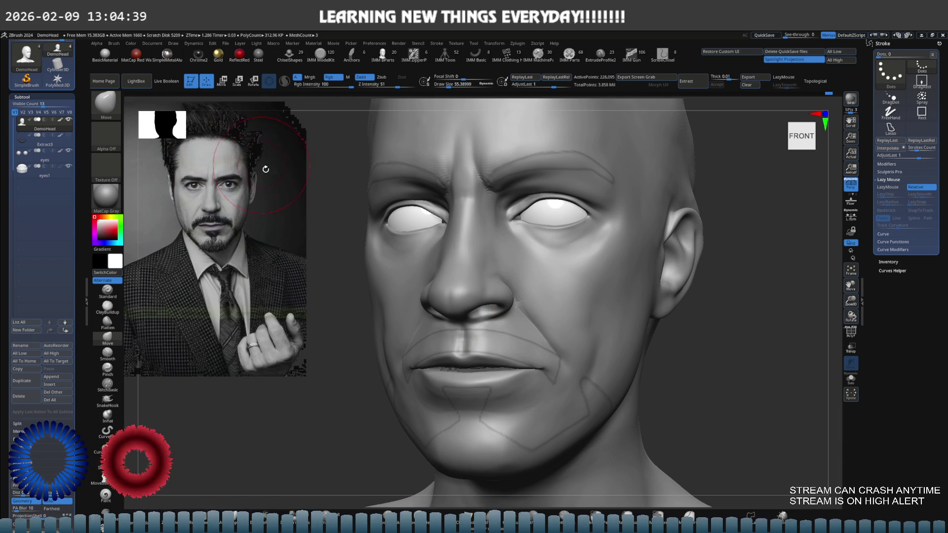
Rotate the bust from a front view into a close side view of the left ear.
click(131, 43)
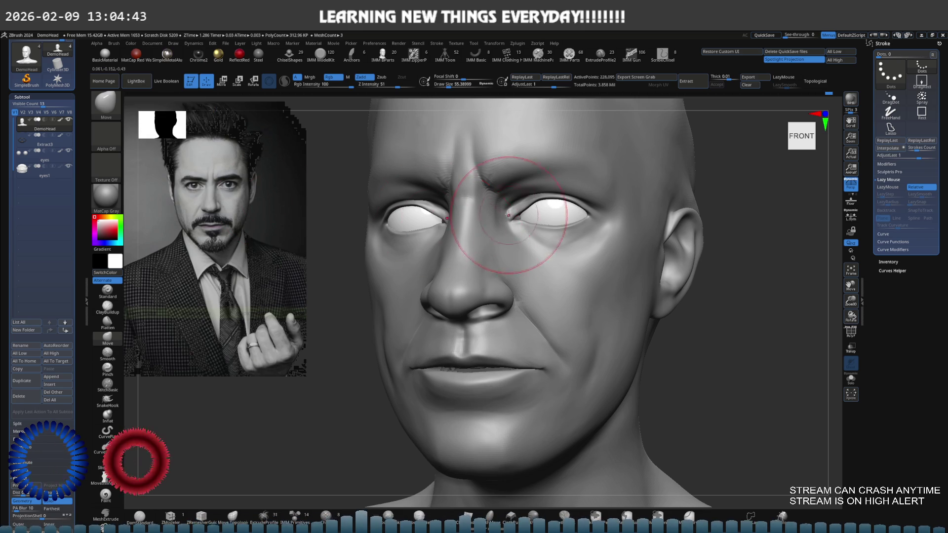
right_drag(515, 219, 491, 238)
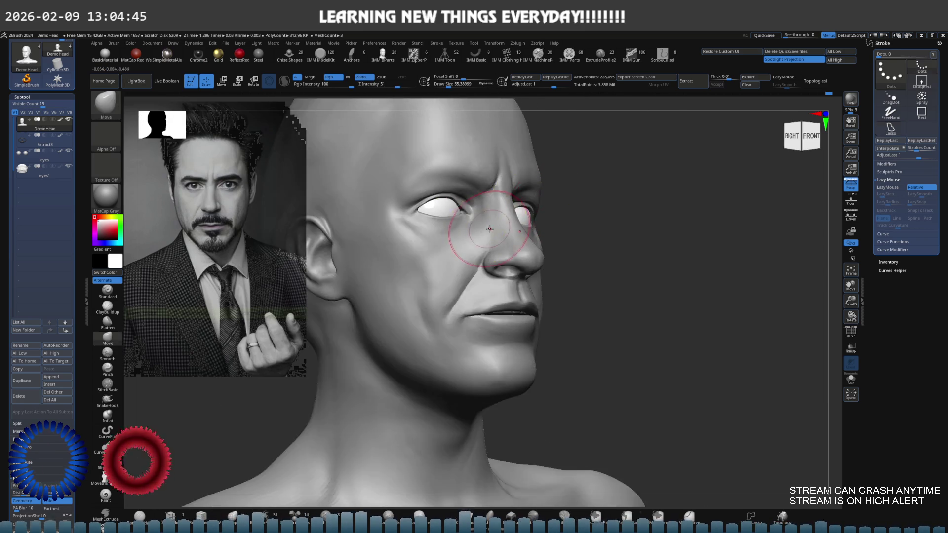
mouse_move(552, 231)
right_down()
mouse_move(569, 248)
mouse_move(603, 222)
mouse_move(561, 255)
mouse_move(561, 222)
mouse_move(534, 263)
mouse_move(571, 254)
mouse_move(544, 280)
mouse_move(560, 262)
right_up()
key(s)
Halve the brush size and hide the reference photo with Shift+Z.
drag(560, 255, 552, 256)
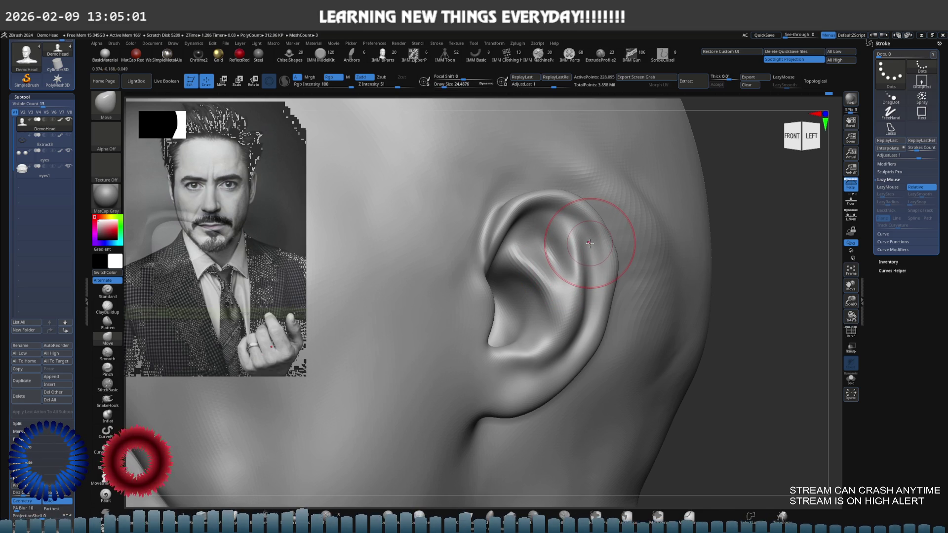
key(shift+z)
right_drag(583, 254, 596, 254)
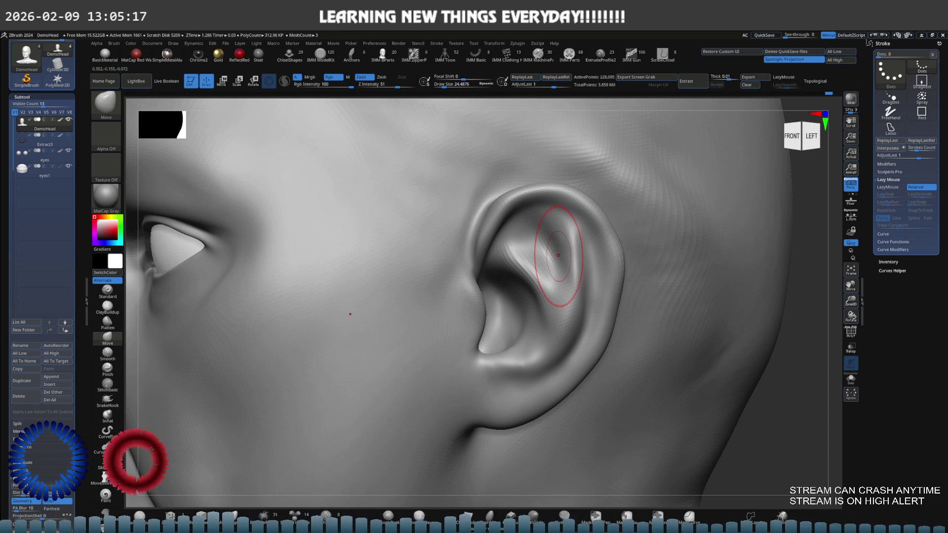
Reduce the brush size further and pick the Standard brush for surface detail.
key(s)
right_drag(555, 255, 365, 211)
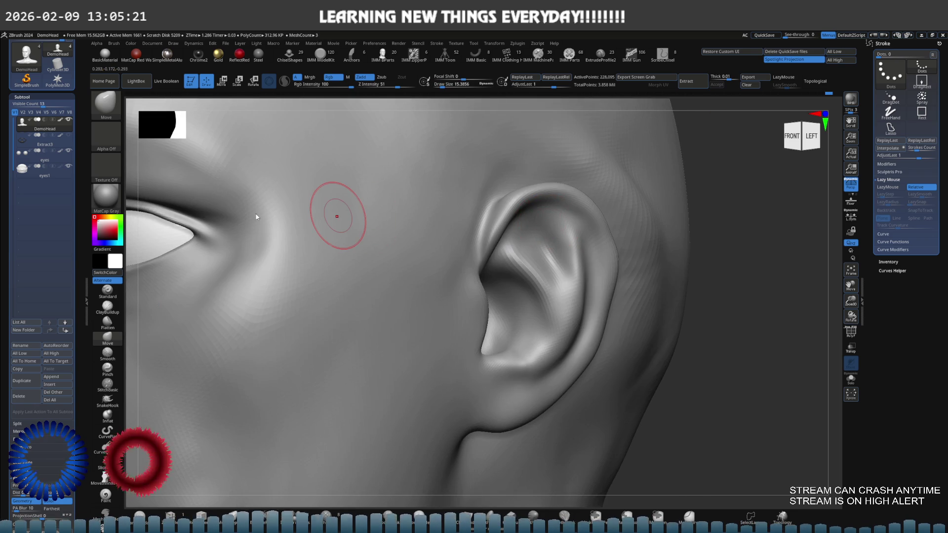
click(108, 290)
Shrink the brush to about 9.7 and reshape the inner upper ear.
right_drag(403, 249, 555, 265)
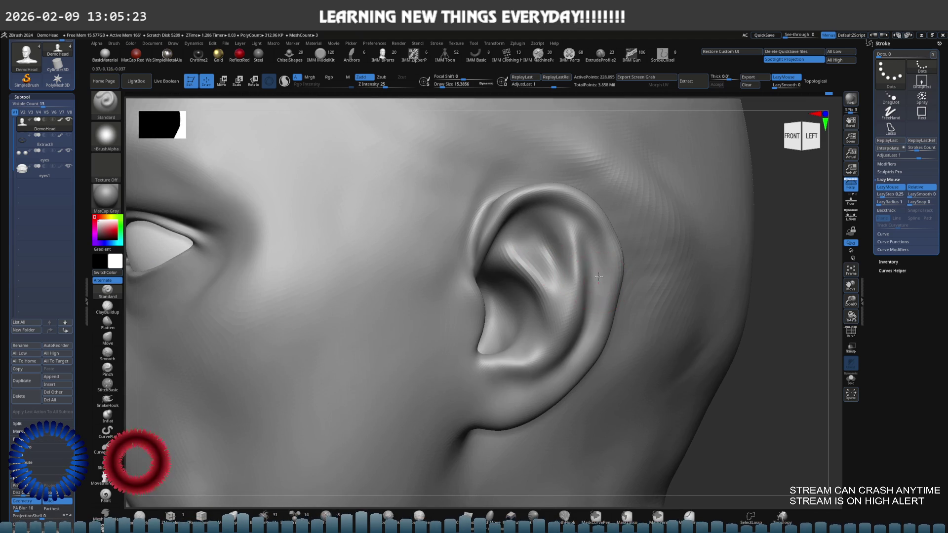
key(s)
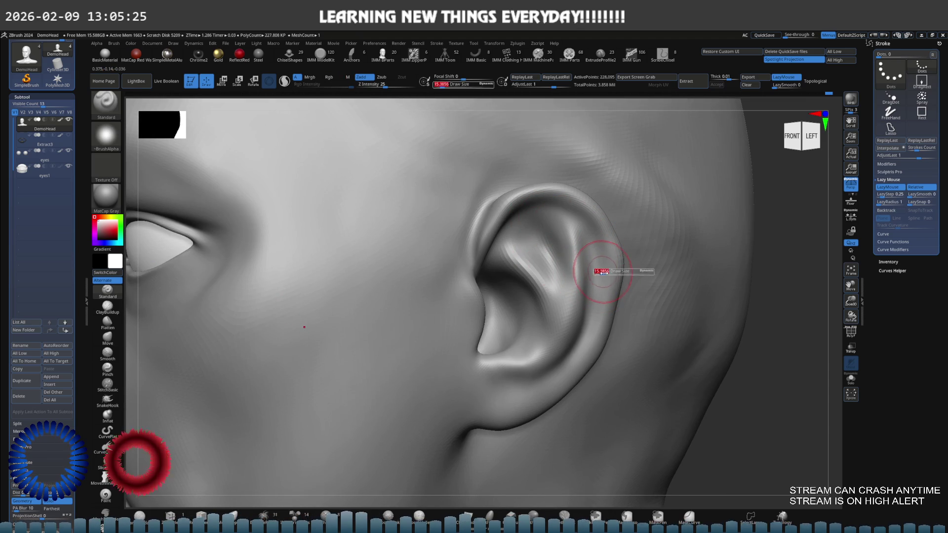
drag(601, 271, 593, 271)
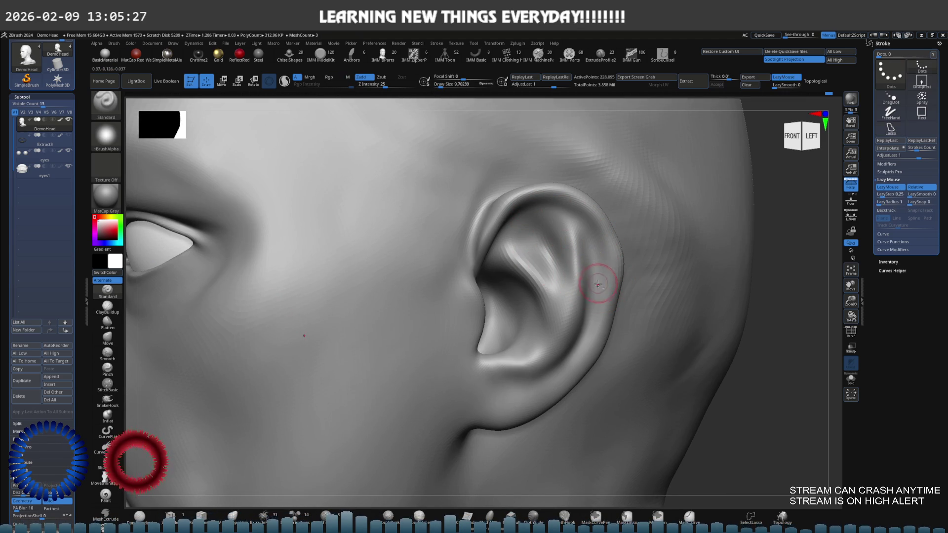
mouse_move(542, 230)
right_down()
mouse_move(546, 197)
mouse_move(589, 207)
mouse_move(518, 198)
mouse_move(556, 210)
right_up()
shift+drag(514, 245, 521, 251)
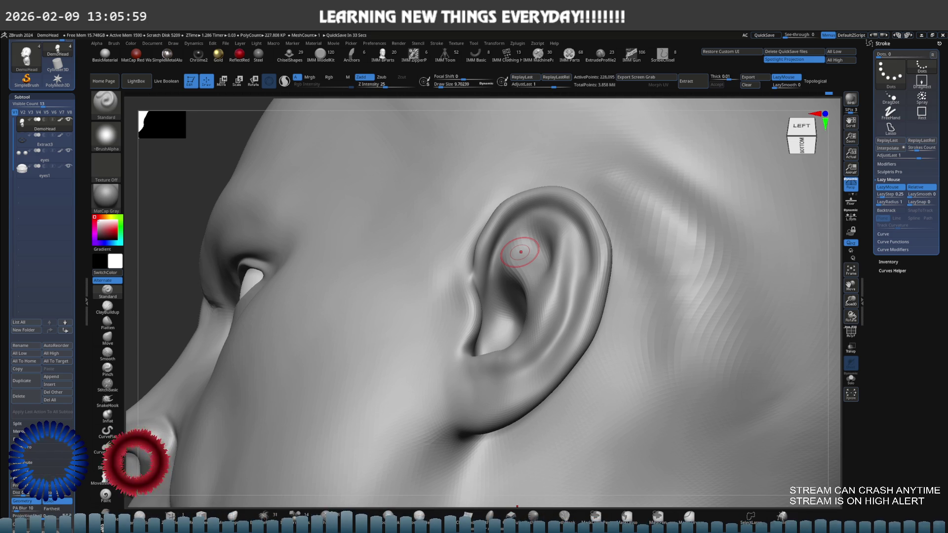
Sculpt crisper strokes along the ear rim, briefly checking a lower subdivision level.
right_drag(508, 335, 546, 282)
mouse_move(541, 228)
right_down()
mouse_move(582, 228)
mouse_move(567, 237)
right_up()
mouse_move(567, 235)
mouse_down()
mouse_move(586, 271)
mouse_move(530, 214)
mouse_up()
mouse_move(530, 214)
right_down()
mouse_move(561, 255)
mouse_move(568, 229)
right_up()
mouse_move(550, 226)
mouse_down()
mouse_move(519, 223)
mouse_move(573, 258)
mouse_up()
key(shift+d)
key(d)
Sculpt along the ear rim toward the lobe and up the helix, checking from below.
alt+right_drag(578, 247, 568, 213)
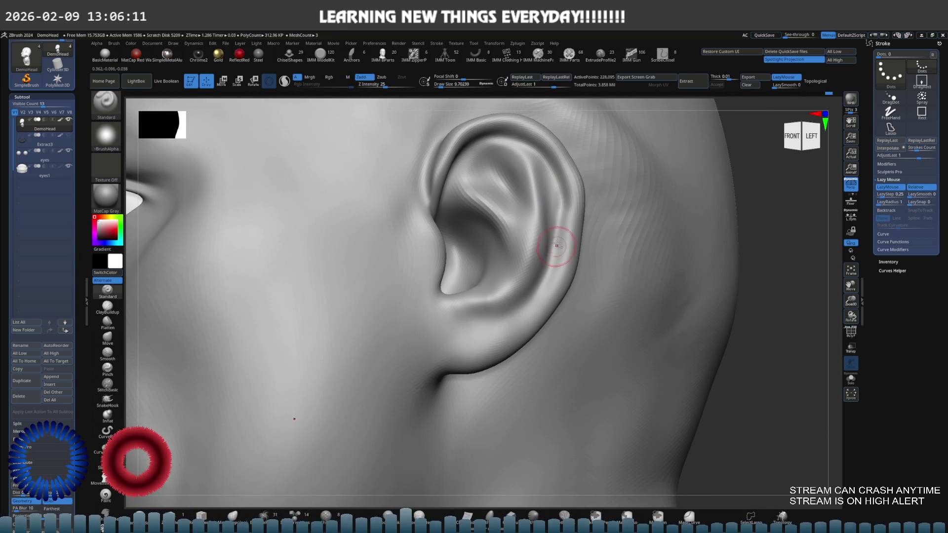
drag(567, 201, 532, 285)
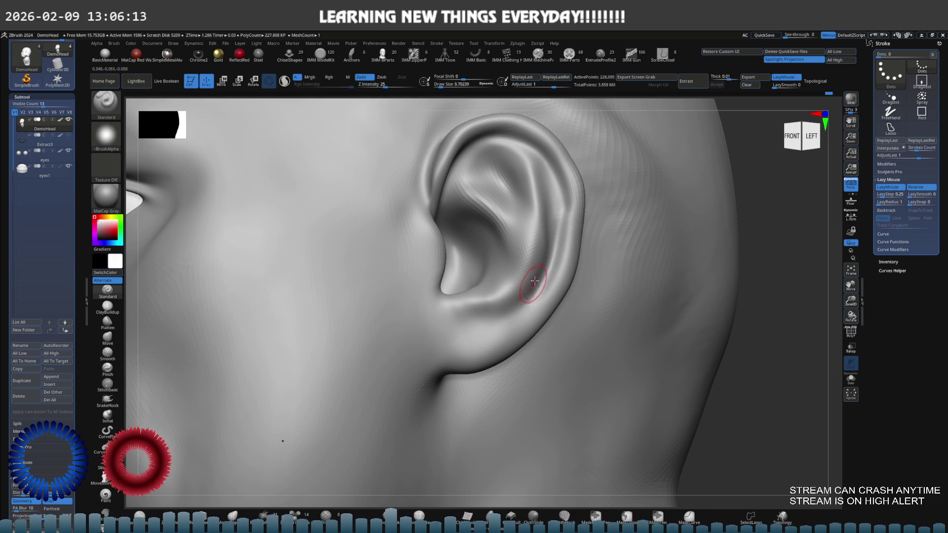
drag(561, 201, 529, 296)
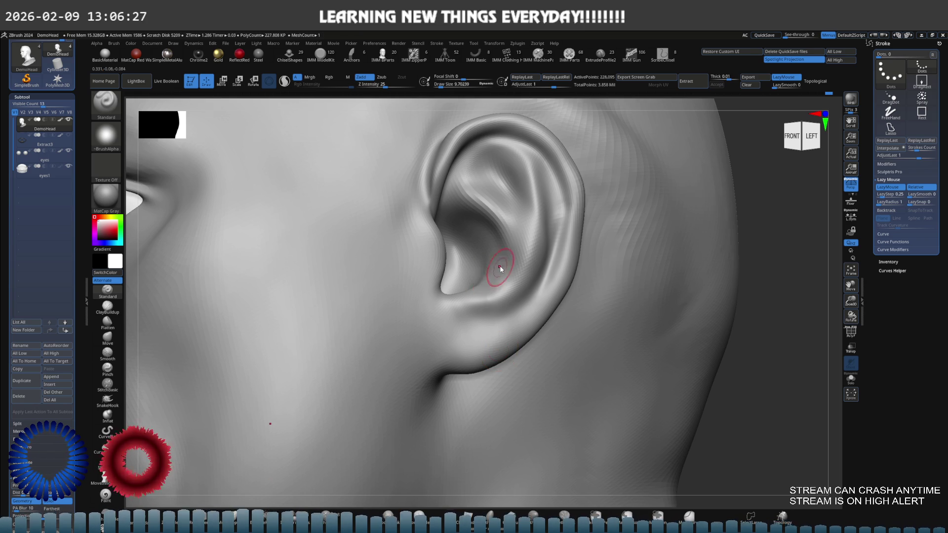
right_drag(499, 269, 521, 241)
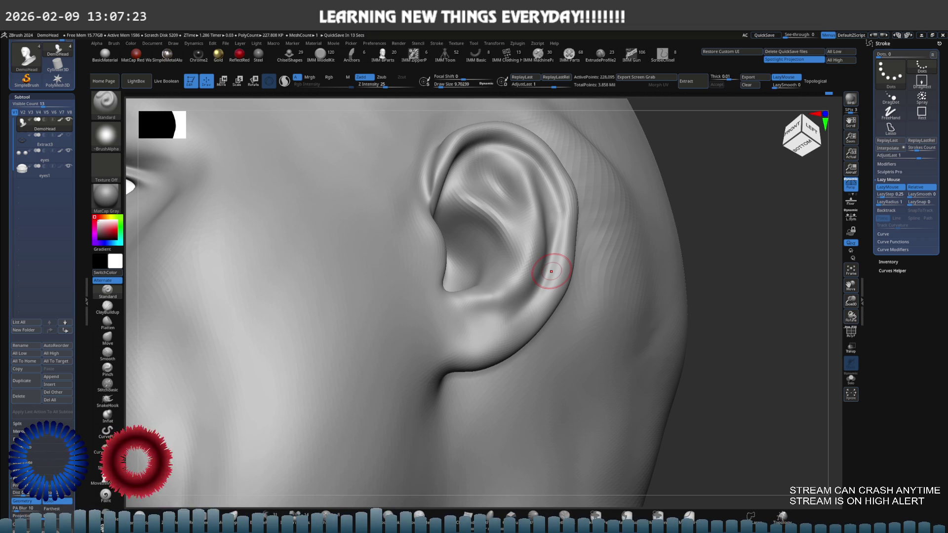
drag(551, 271, 495, 176)
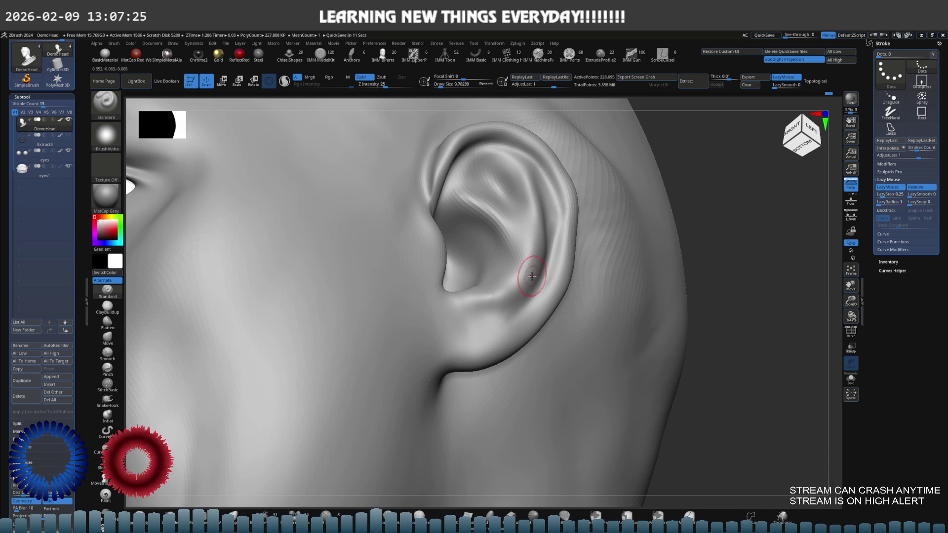
Carve a thin crease along the helix with a very fine brush of about 2.6–4.6.
right_drag(508, 191, 546, 197)
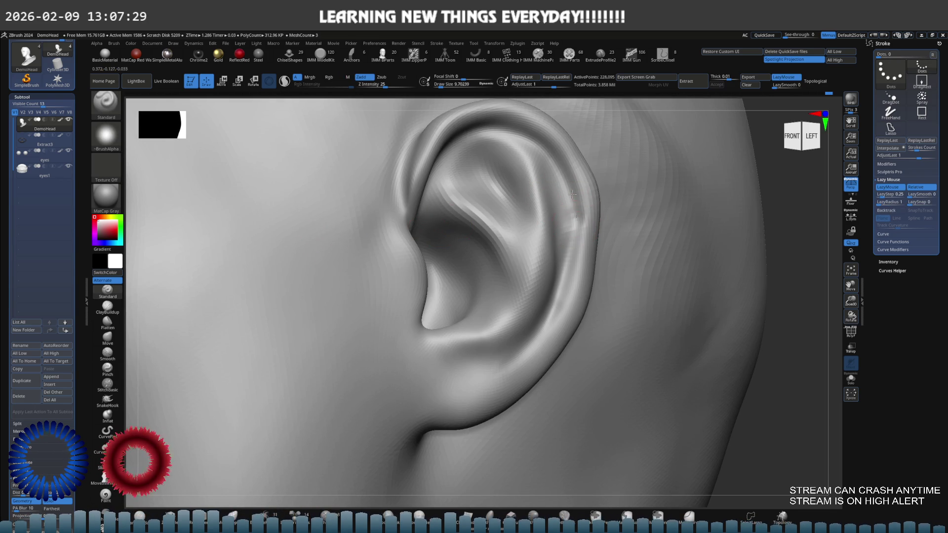
key(s)
mouse_move(593, 211)
mouse_down()
mouse_move(577, 211)
mouse_move(543, 154)
mouse_up()
drag(568, 206, 547, 160)
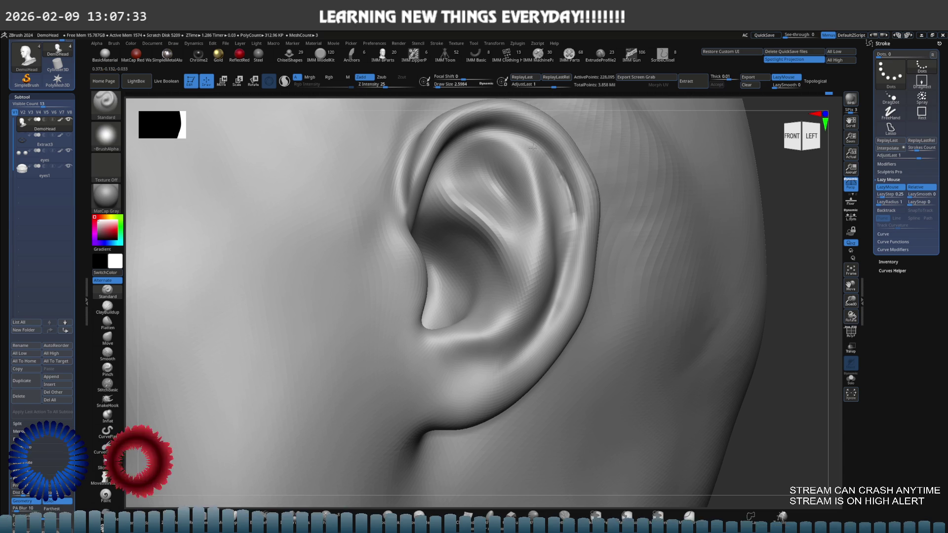
key(s)
drag(573, 204, 589, 205)
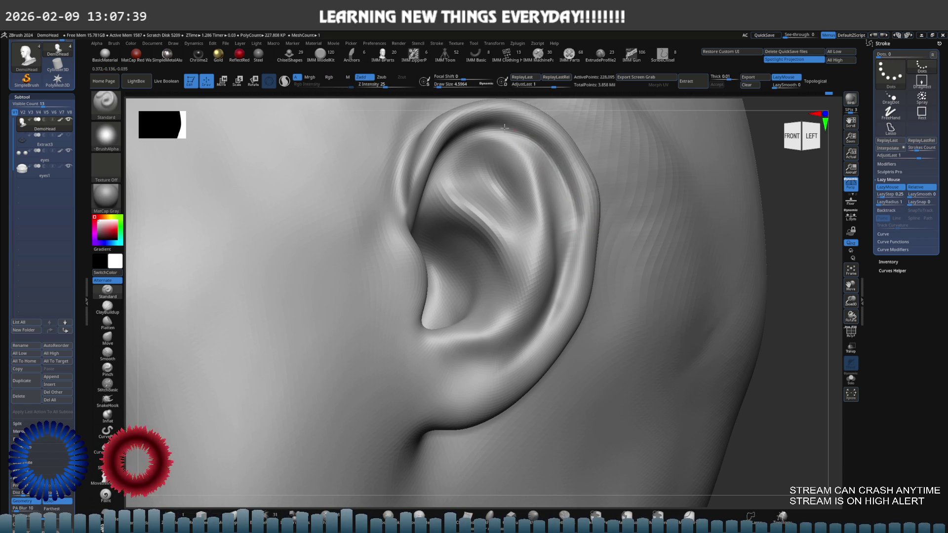
drag(567, 205, 511, 137)
Check the ear from below at a lower subdivision, then enlarge the brush considerably.
key(ctrl+z)
right_drag(561, 190, 533, 153)
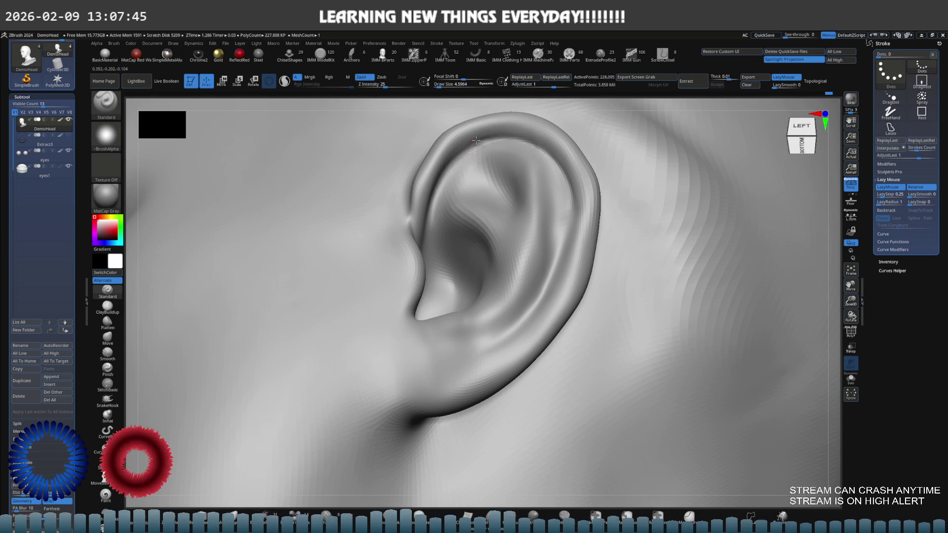
key(ctrl+shift+z)
alt+right_drag(532, 196, 502, 180)
key(s)
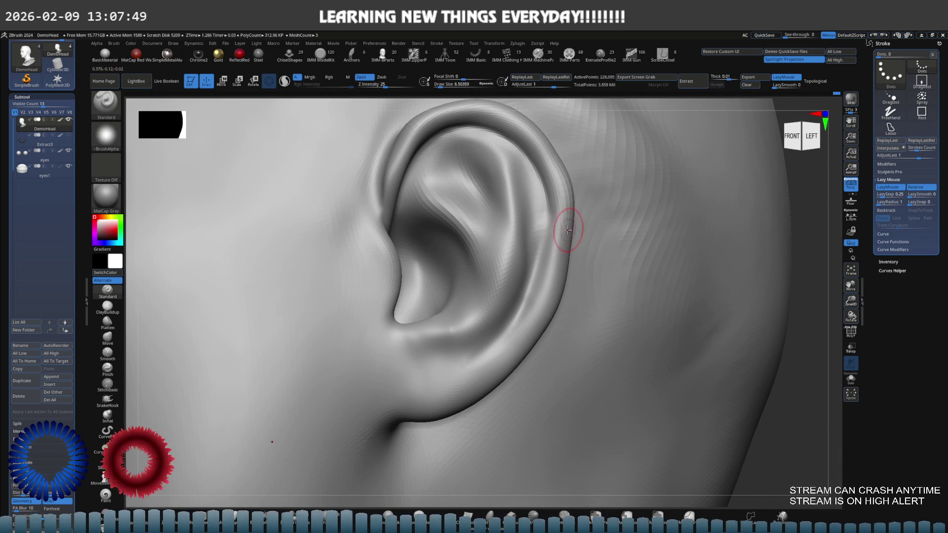
drag(561, 231, 567, 231)
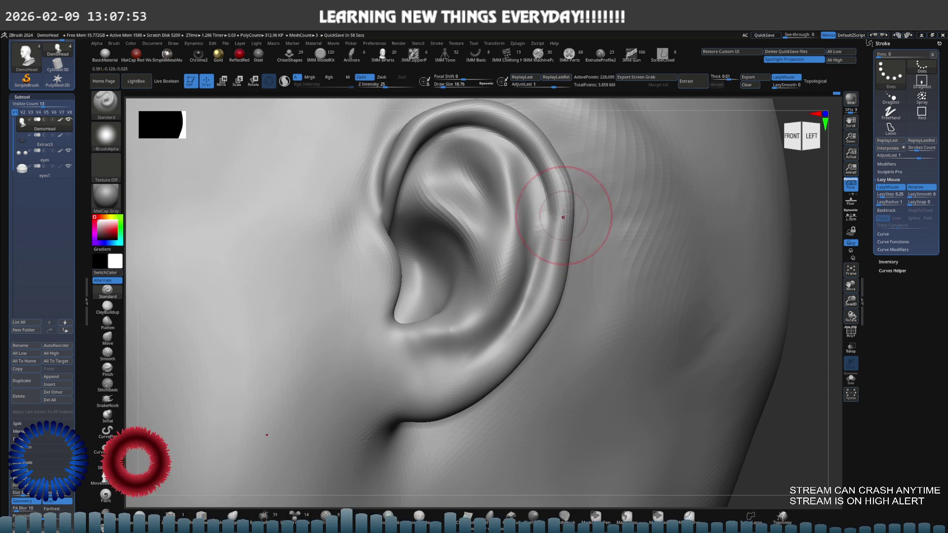
Switch to the Move brush for pushing and pulling the ear surface.
key(ctrl)
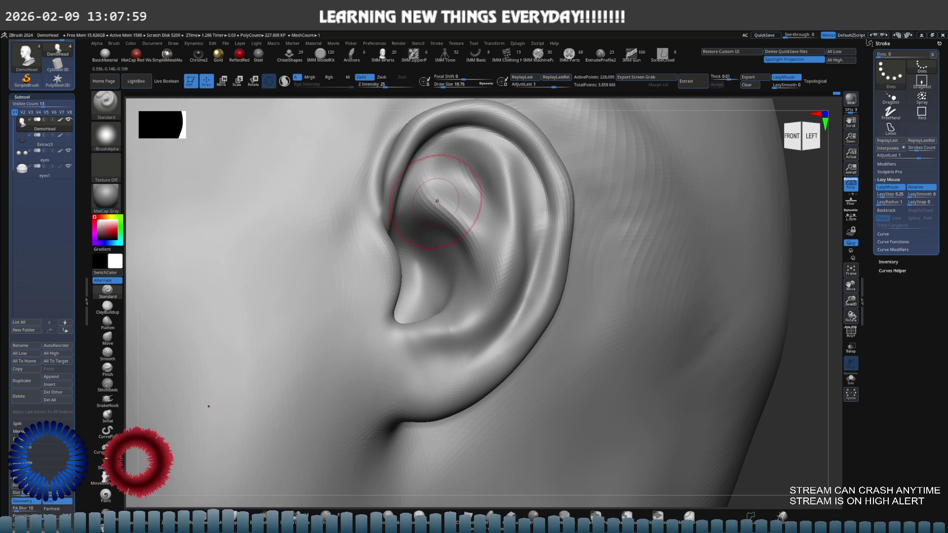
key(b)
key(m)
key(v)
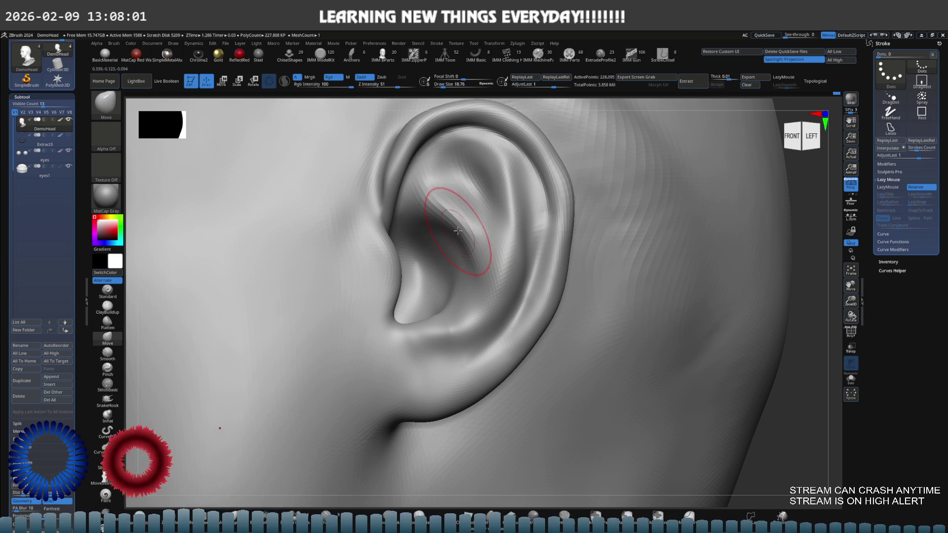
Push the antihelix and concha into shape with the Move brush at size ~24.
key(s)
drag(454, 225, 457, 224)
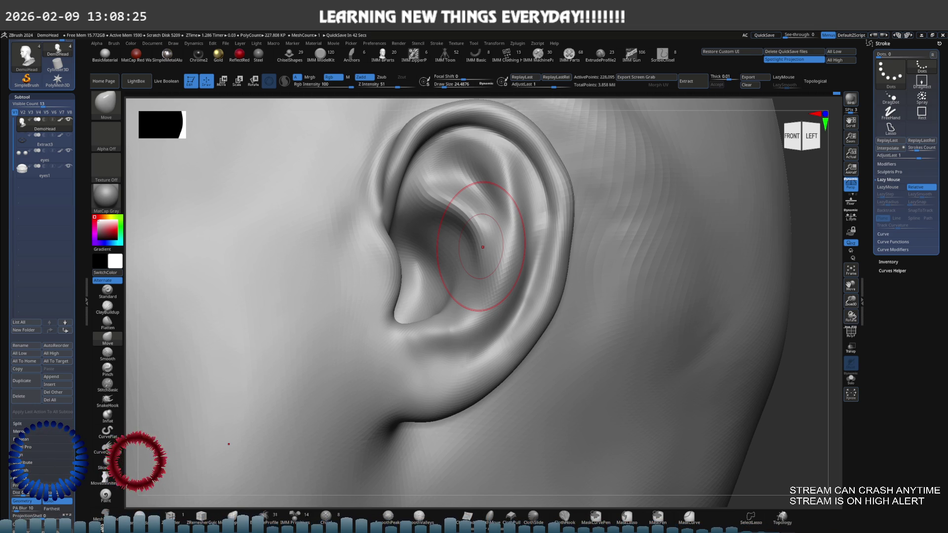
drag(482, 247, 475, 245)
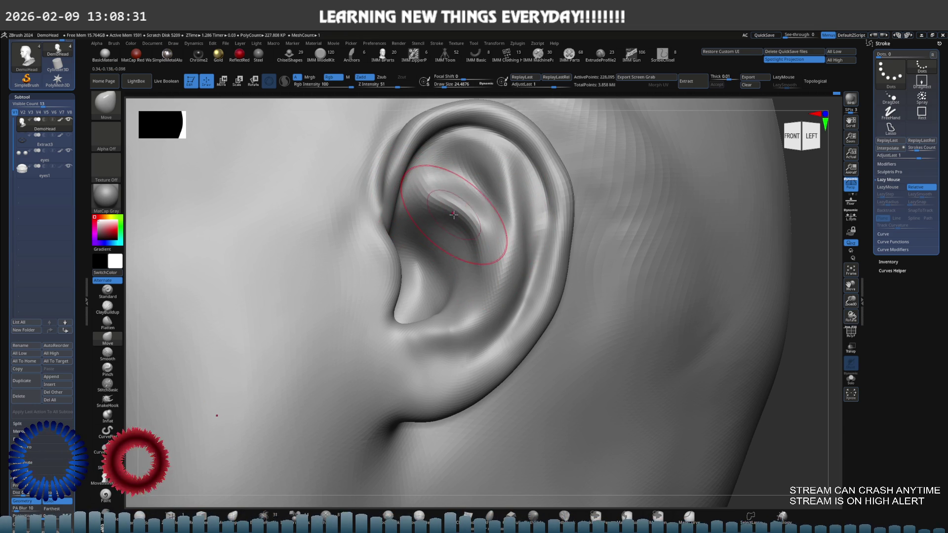
mouse_move(455, 233)
mouse_down()
mouse_move(450, 245)
mouse_move(405, 253)
mouse_up()
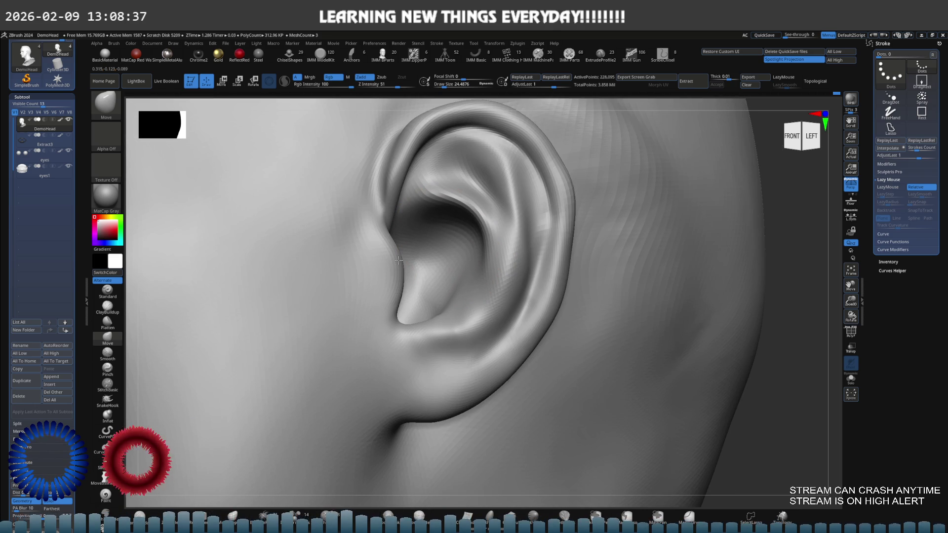
drag(398, 260, 374, 281)
Zoom in close on the ear and set the brush size to 18.76.
mouse_move(366, 290)
right_down()
mouse_move(454, 244)
mouse_move(487, 276)
mouse_move(456, 232)
right_up()
key(s)
click(496, 220)
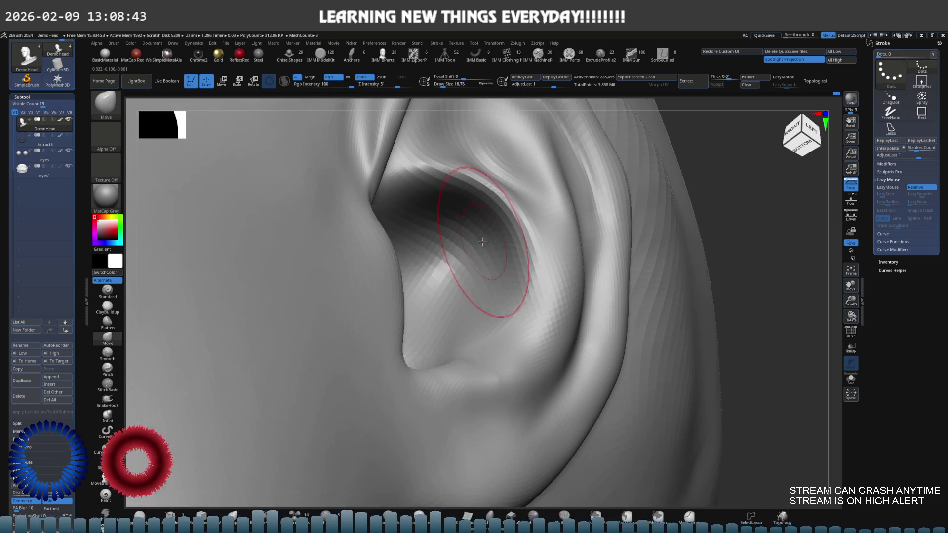
Return to the Standard brush and zoom out to a straight side view of the whole ear and cheek.
click(107, 289)
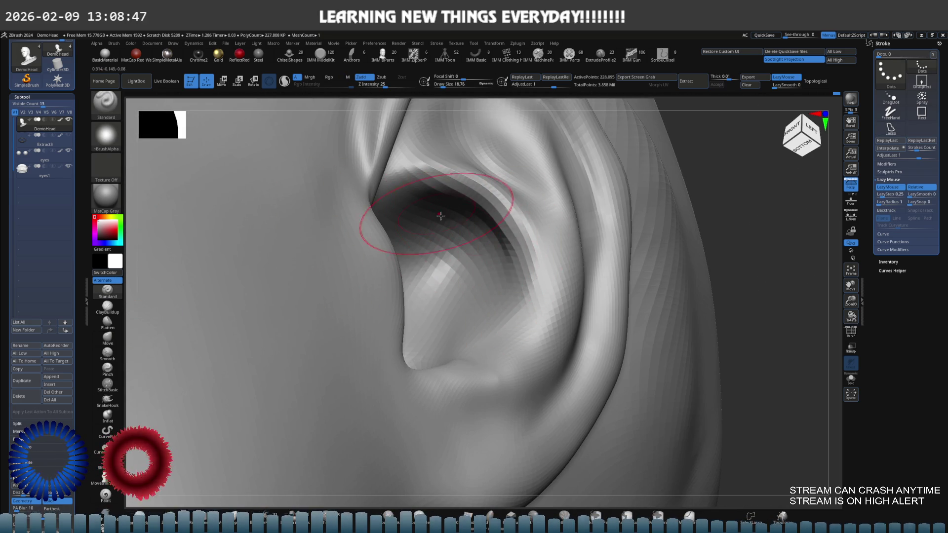
mouse_move(424, 206)
right_down()
mouse_move(457, 228)
mouse_move(436, 224)
mouse_move(445, 275)
right_up()
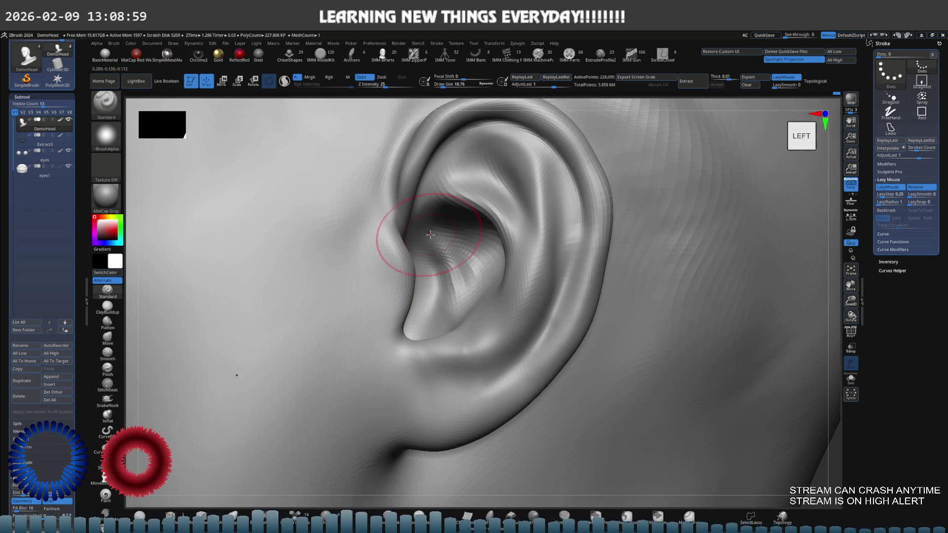
alt+right_drag(445, 271, 423, 247)
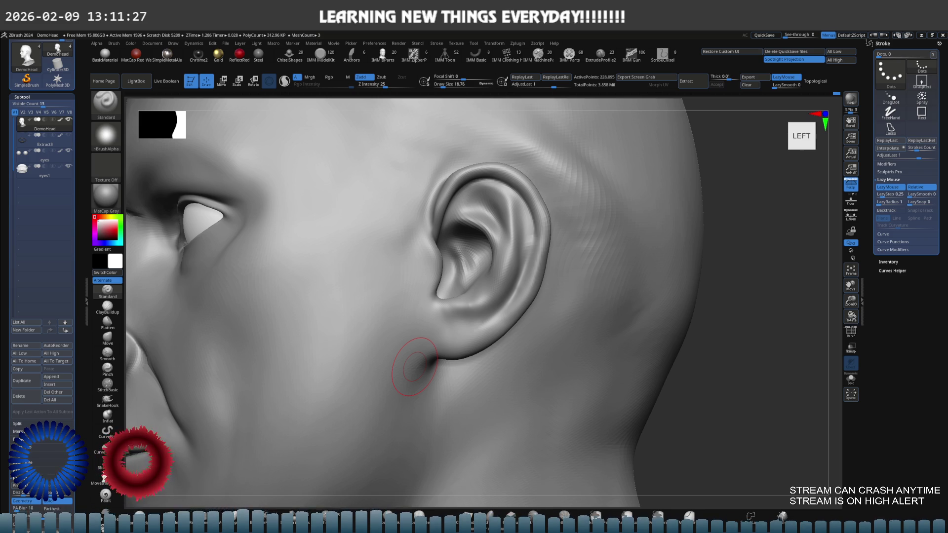
Turn the head to the front view and step down one subdivision level.
mouse_move(527, 226)
right_down()
mouse_move(560, 288)
mouse_move(568, 259)
mouse_move(557, 238)
mouse_move(482, 275)
mouse_move(514, 253)
right_up()
key(shift+d)
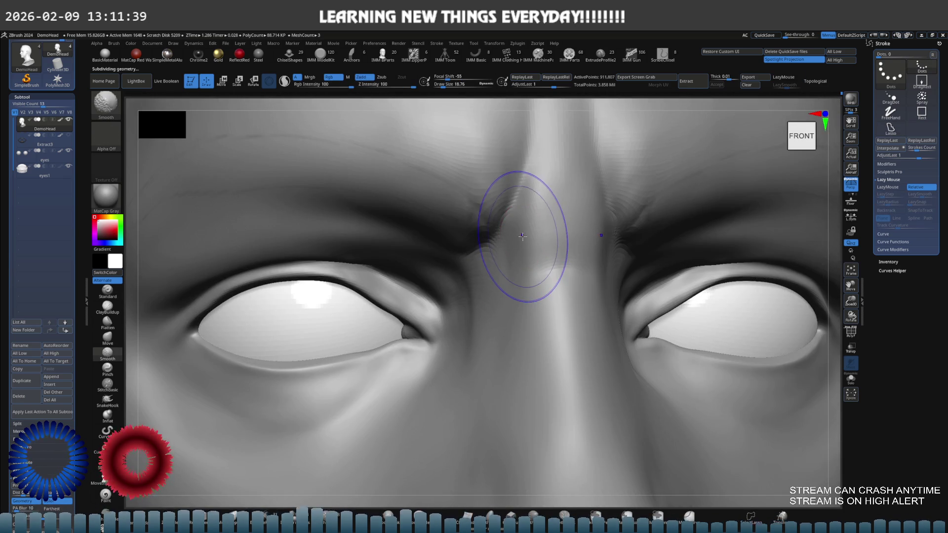
Pull the brow between the eyes upward with the Move brush, then undo it.
mouse_move(514, 253)
alt+right_down()
mouse_move(510, 228)
mouse_move(466, 222)
alt+right_up()
key(b)
key(m)
key(v)
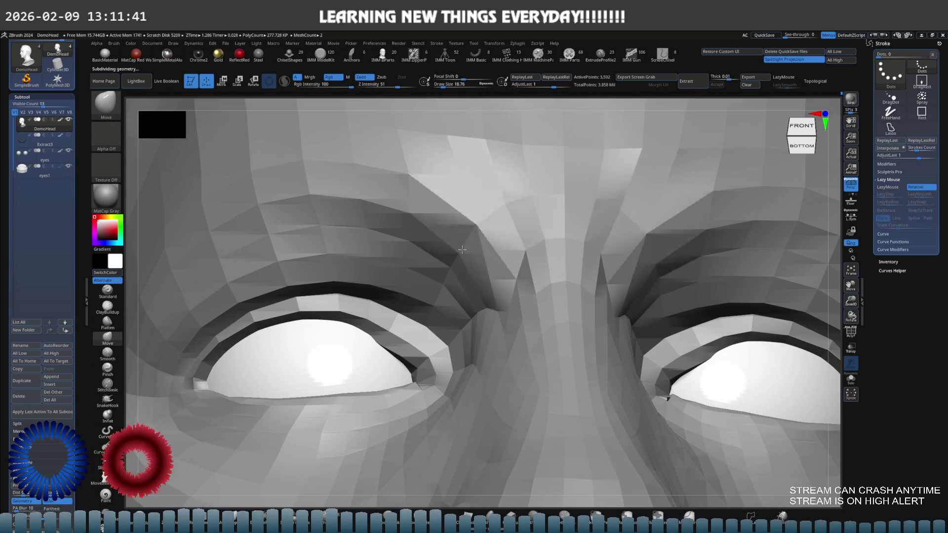
drag(451, 272, 452, 222)
key(ctrl+z)
key(g)
key(Escape)
Check the brow with PolyFrame on, subdivide the head from the front view and hide PolyFrame.
key(ctrl+d)
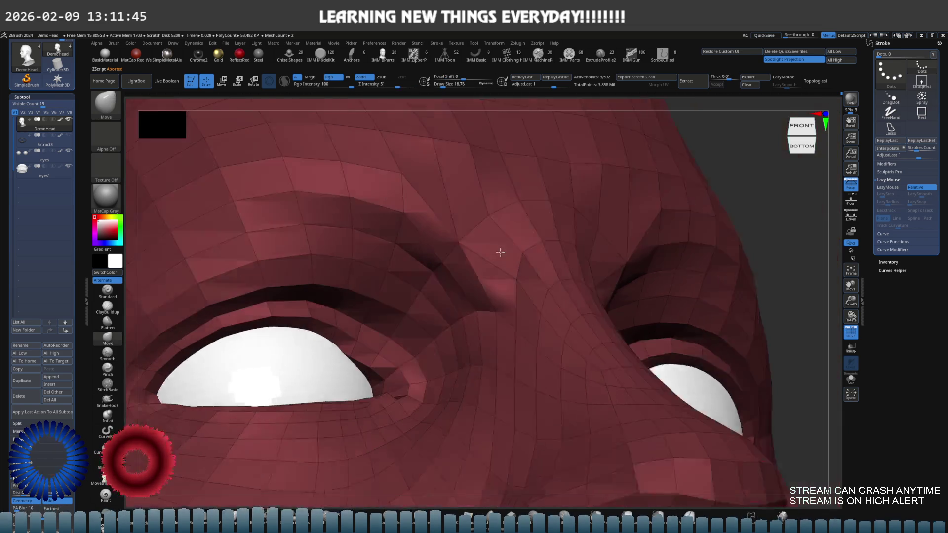
mouse_move(501, 243)
right_down()
mouse_move(474, 252)
mouse_move(495, 227)
mouse_move(433, 216)
right_up()
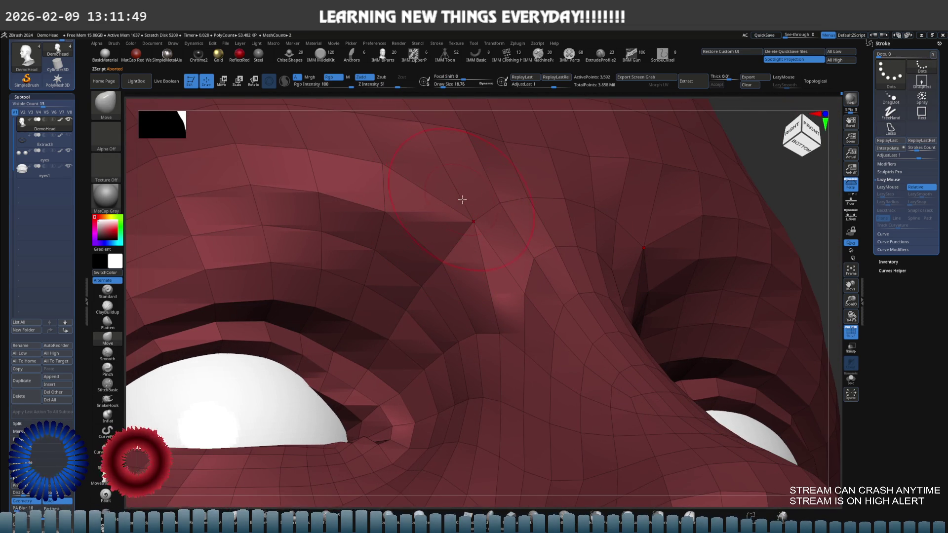
mouse_move(483, 250)
shift+right_down()
mouse_move(466, 275)
mouse_move(503, 247)
mouse_move(495, 235)
shift+right_up()
key(ctrl+d)
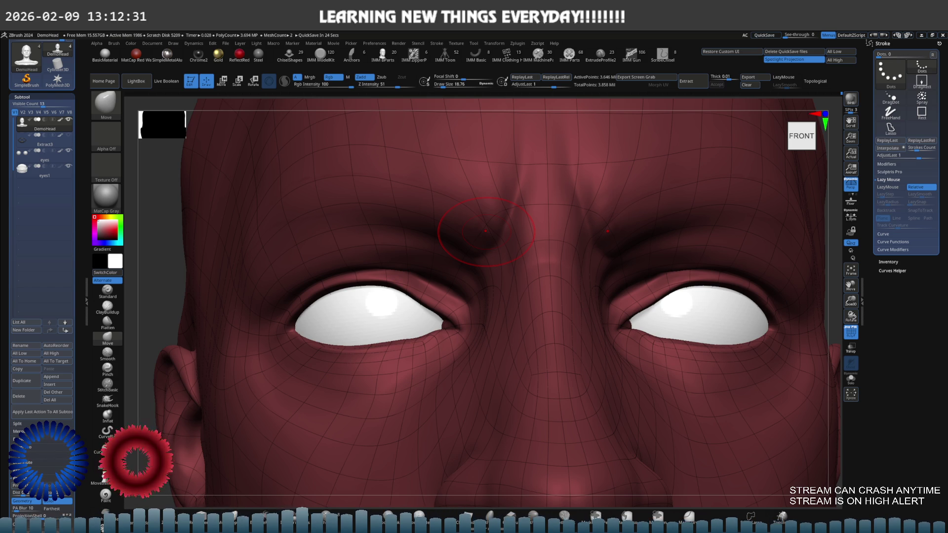
mouse_move(486, 231)
ctrl+right_down()
mouse_move(478, 273)
mouse_move(451, 281)
mouse_move(475, 288)
mouse_move(510, 277)
mouse_move(444, 274)
mouse_move(571, 264)
mouse_move(549, 304)
mouse_move(538, 258)
mouse_move(507, 235)
ctrl+right_up()
key(shift+f)
Nudge the ear's upper antihelix fold into shape on the coarse mesh.
key(space)
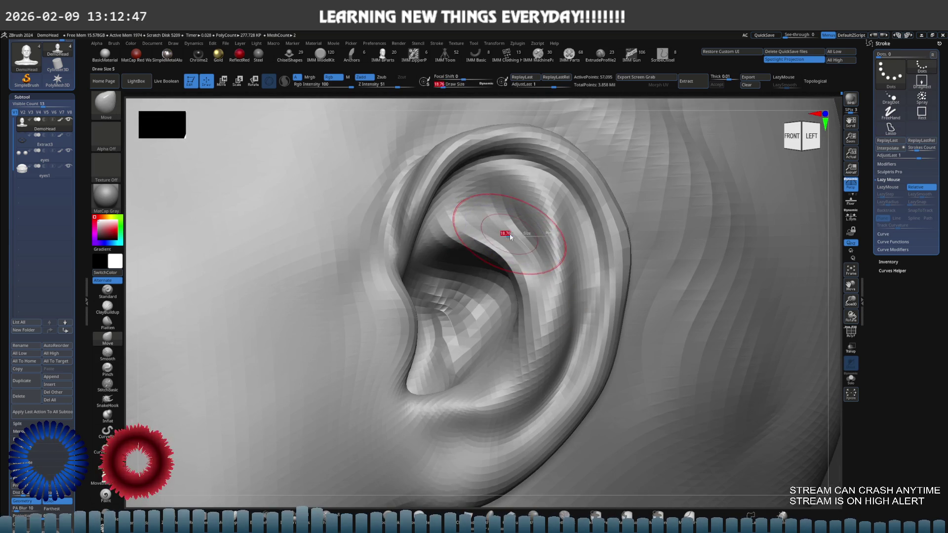
drag(507, 236, 497, 231)
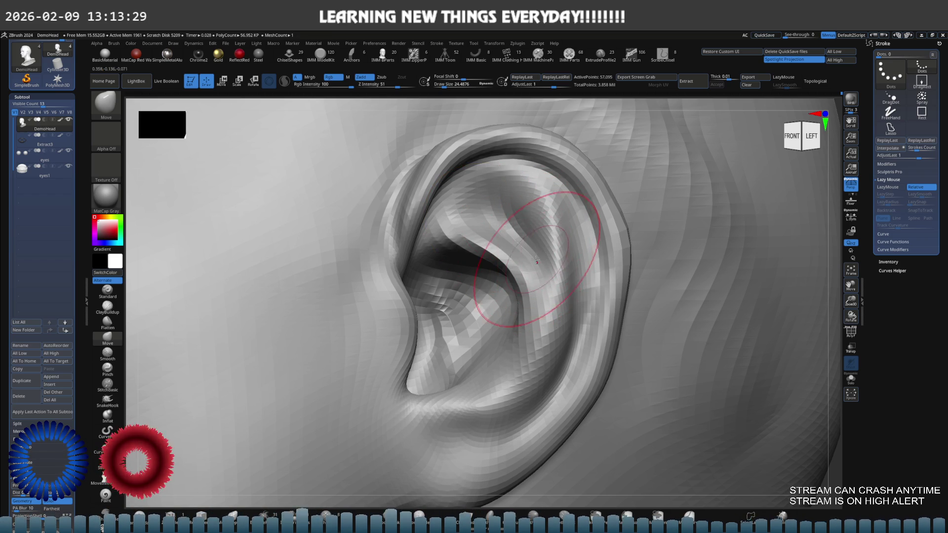
click(108, 291)
Set the Standard brush to about 18.76 and orbit to view the ear's inner bowl from below.
key(s)
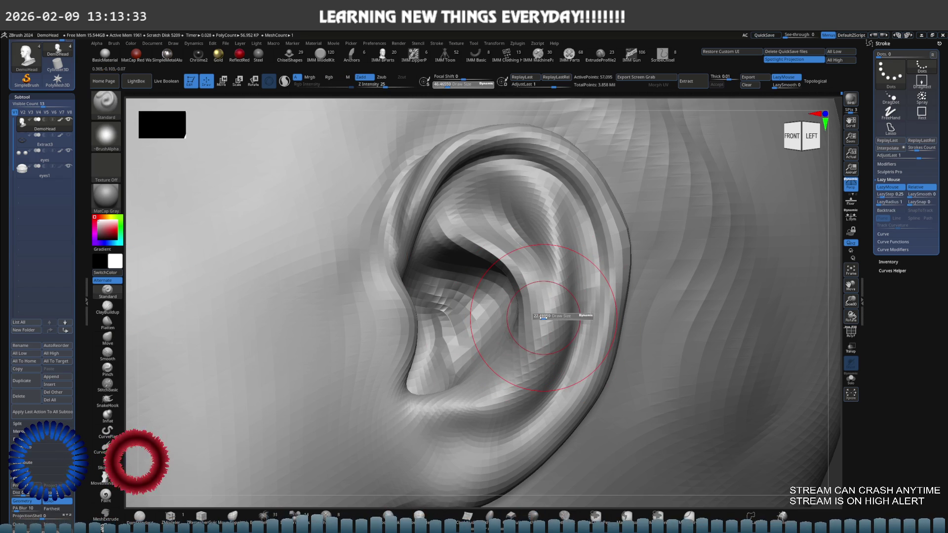
drag(545, 316, 535, 316)
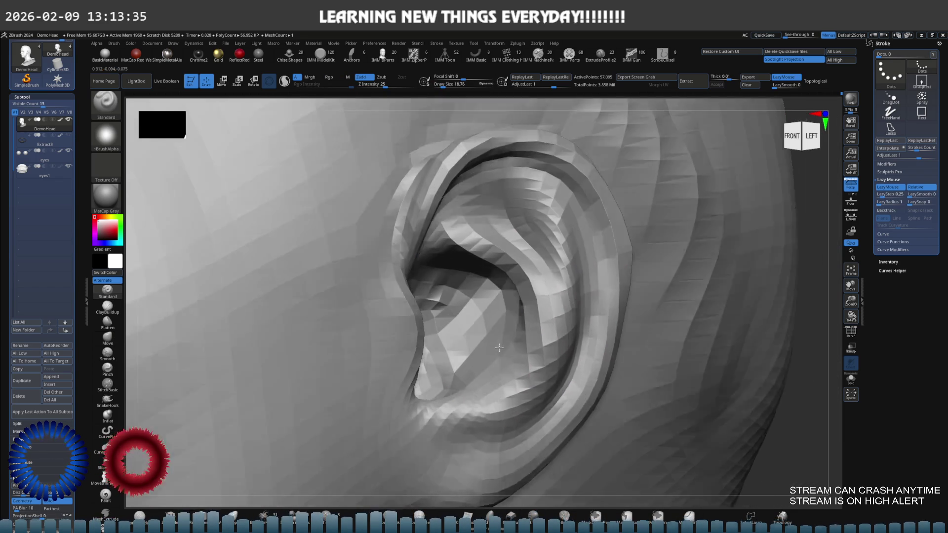
right_drag(498, 356, 509, 349)
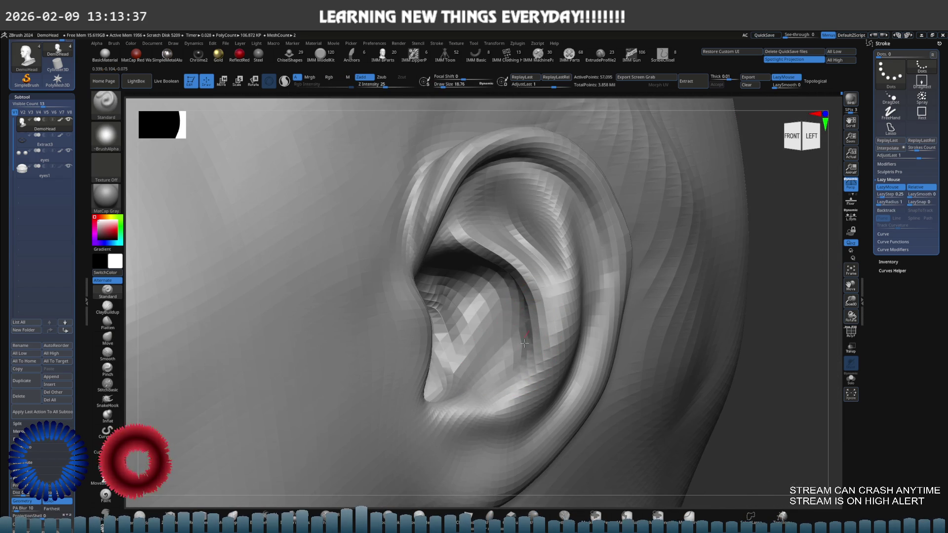
mouse_move(512, 360)
right_down()
mouse_move(529, 333)
mouse_move(501, 350)
mouse_move(435, 274)
mouse_move(410, 288)
right_up()
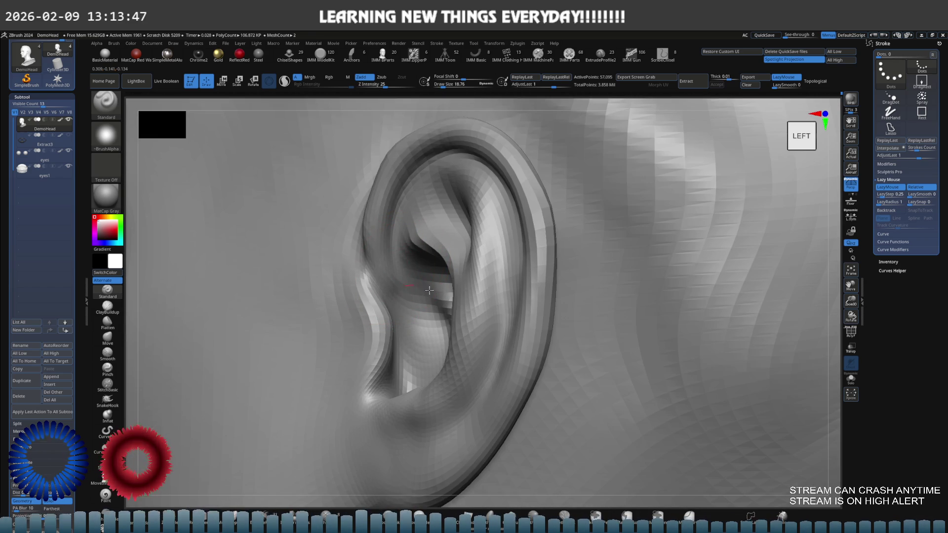
mouse_move(421, 288)
right_down()
mouse_move(459, 308)
mouse_move(457, 296)
right_up()
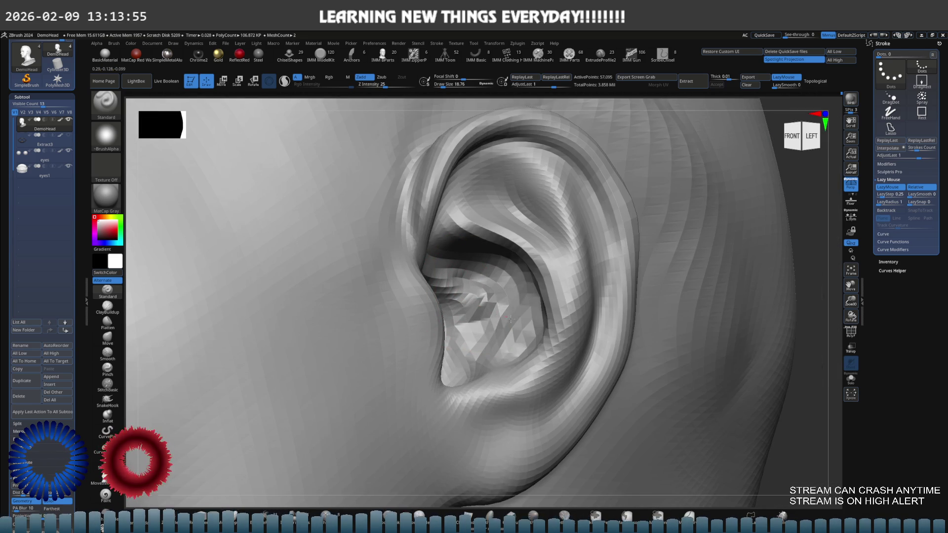
shift+right_drag(509, 318, 497, 311)
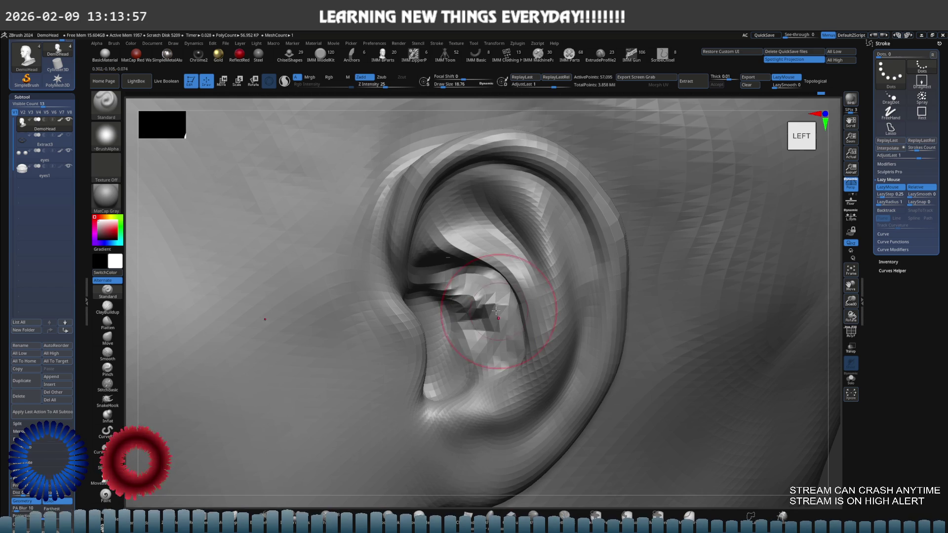
right_drag(497, 315, 450, 281)
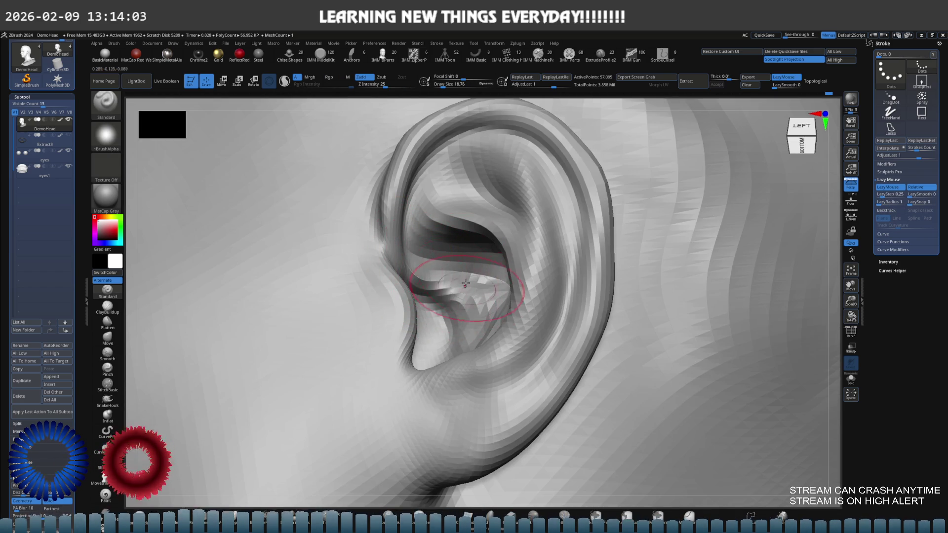
right_drag(469, 295, 476, 317)
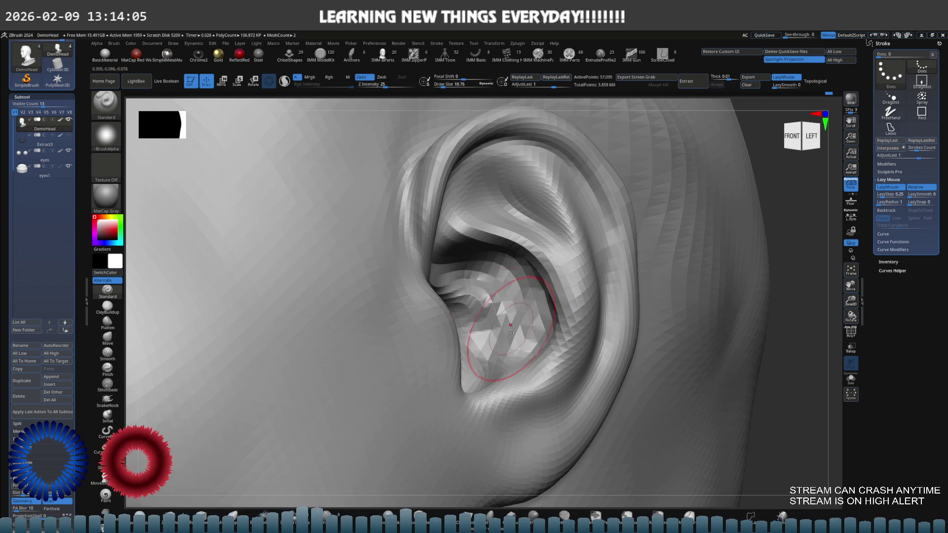
Carve deeper creases into the upper concha, then switch to the Move brush.
drag(509, 325, 485, 282)
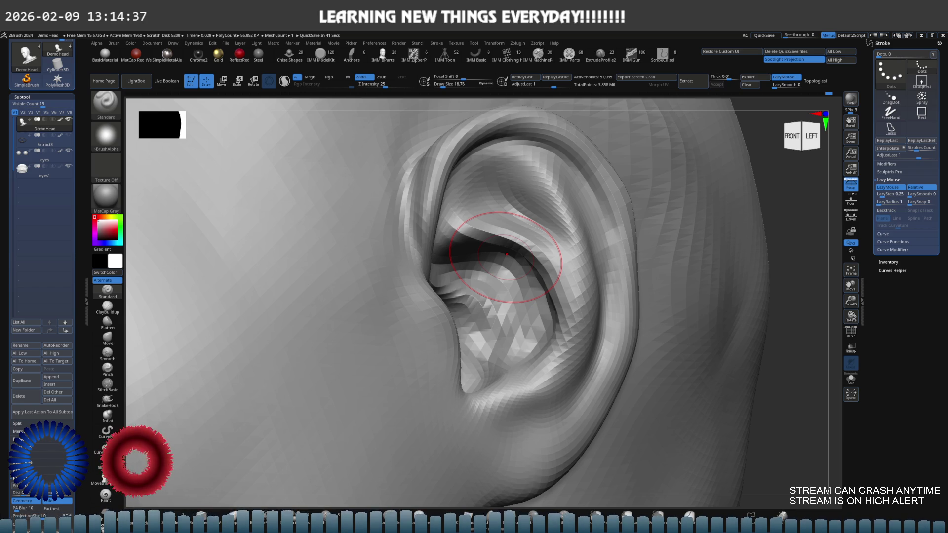
drag(506, 253, 548, 297)
right_drag(548, 297, 515, 253)
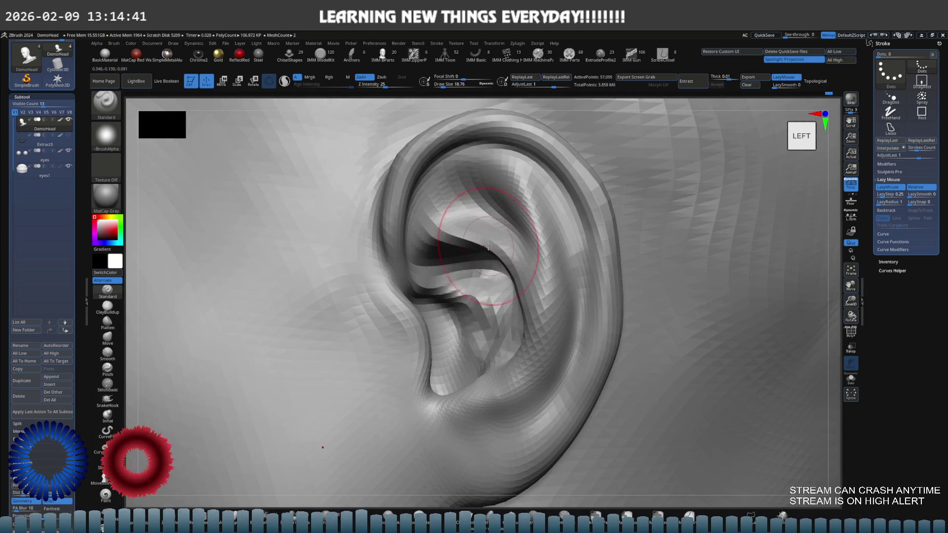
key(b)
key(m)
key(v)
Enlarge the brush slightly, return to additive Standard sculpting and step up to the finest subdivision level.
key(s)
drag(471, 256, 480, 256)
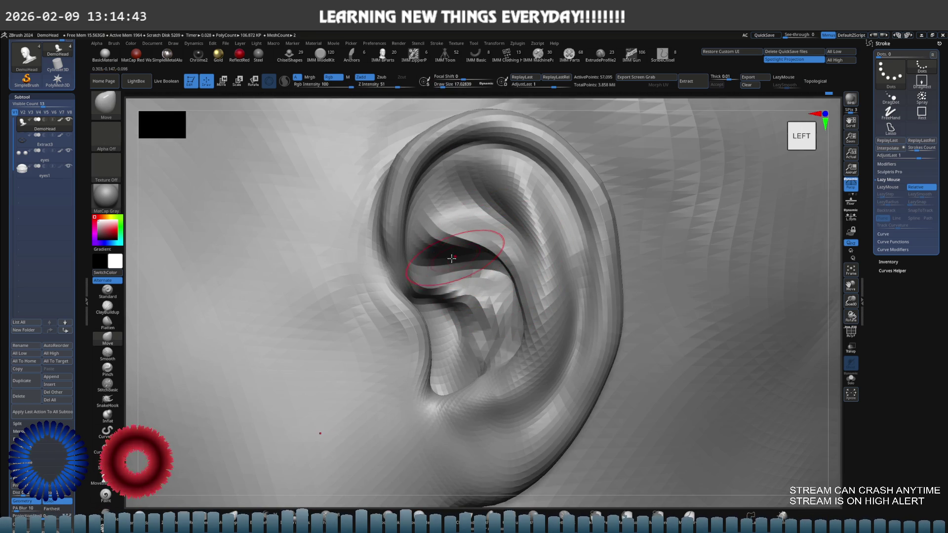
right_drag(480, 252, 455, 253)
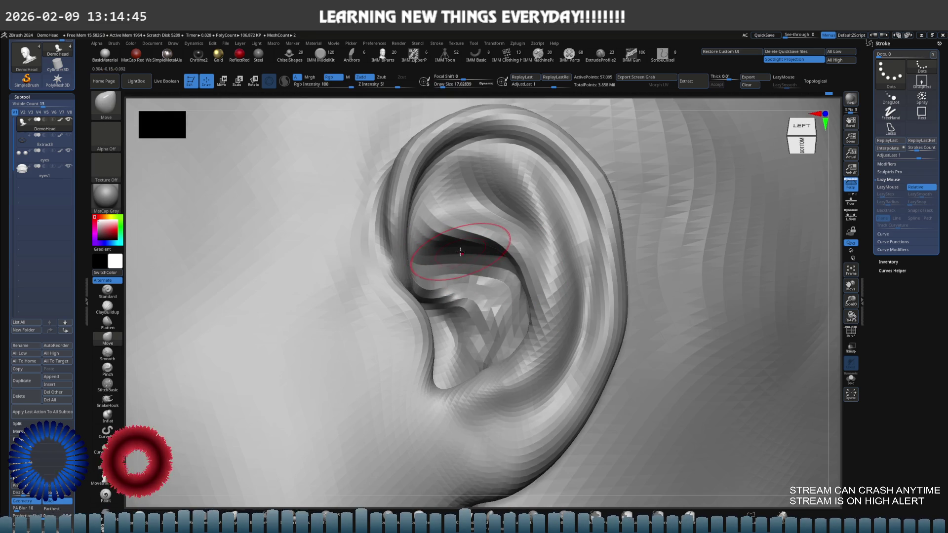
right_drag(483, 294, 444, 297)
click(108, 291)
key(ctrl+d)
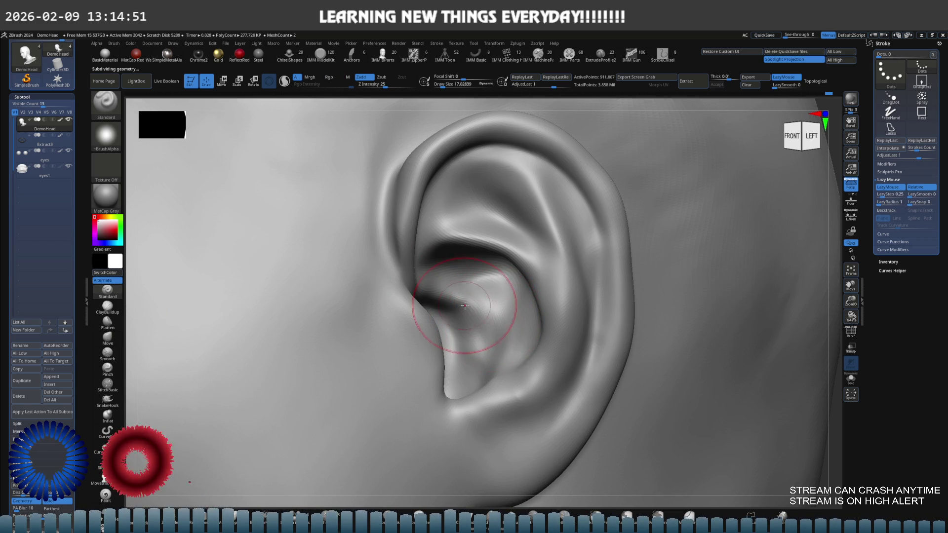
Carve a crease into the concha, then reshape and smooth its bowl with the Move brush from side view.
drag(499, 323, 496, 324)
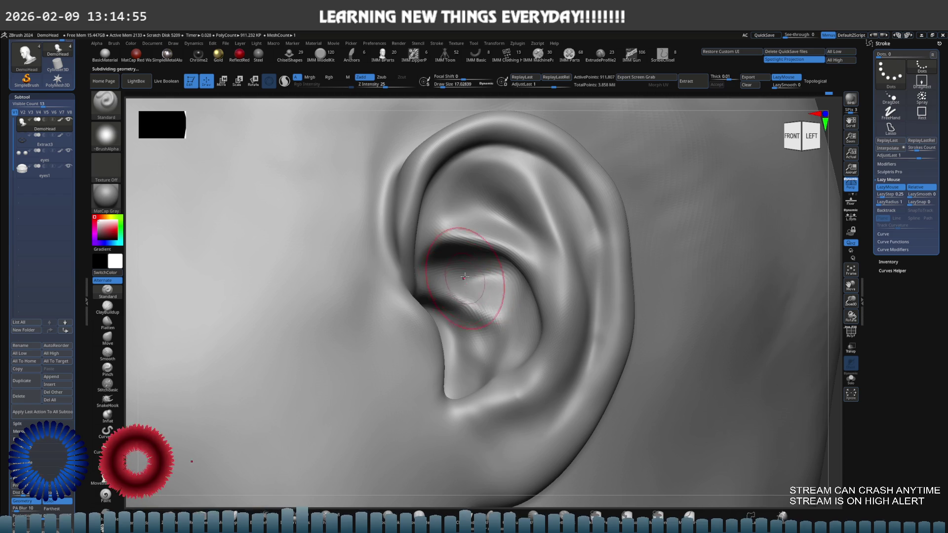
right_drag(464, 279, 460, 234)
key(b)
key(m)
key(v)
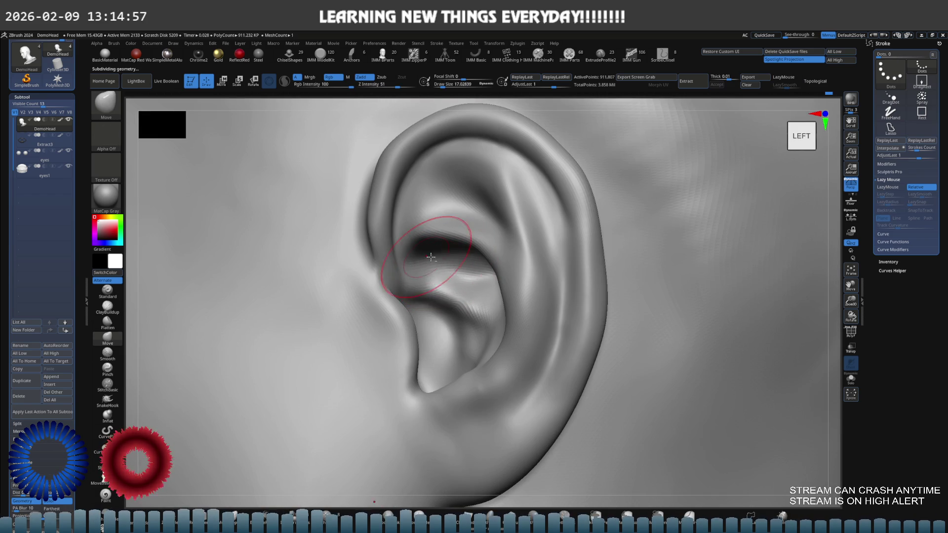
mouse_move(445, 244)
right_down()
mouse_move(466, 275)
mouse_move(411, 276)
right_up()
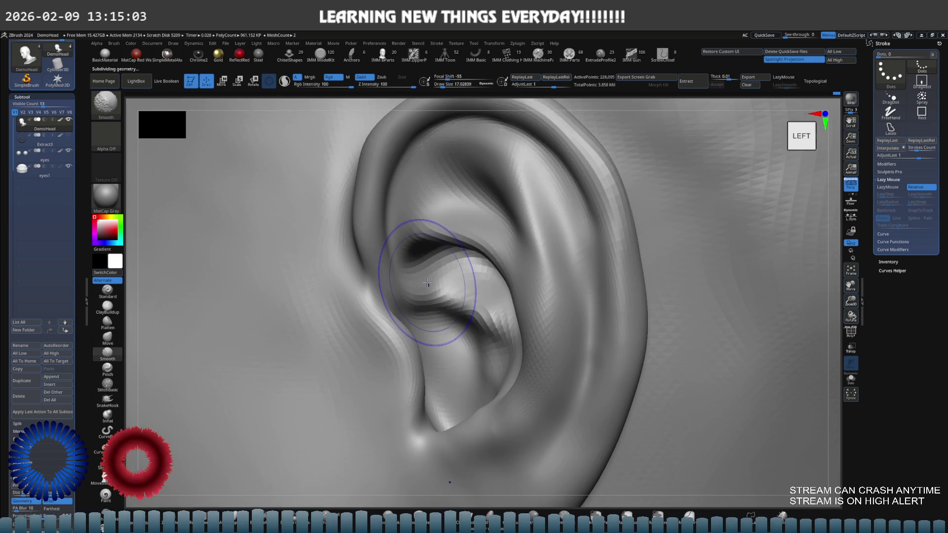
key(shift+d)
key(s)
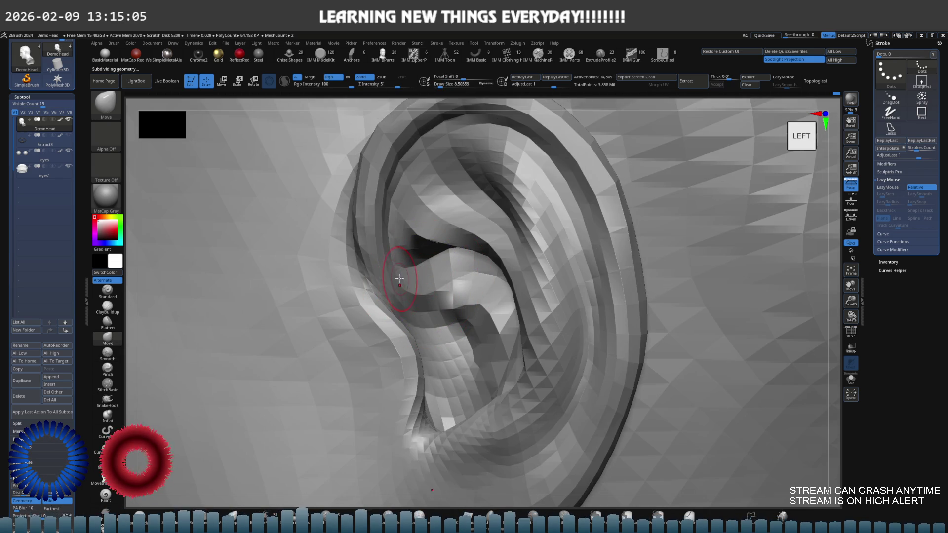
Push the inner ear fold leftward and switch to the Move brush with a smaller size.
drag(427, 283, 395, 287)
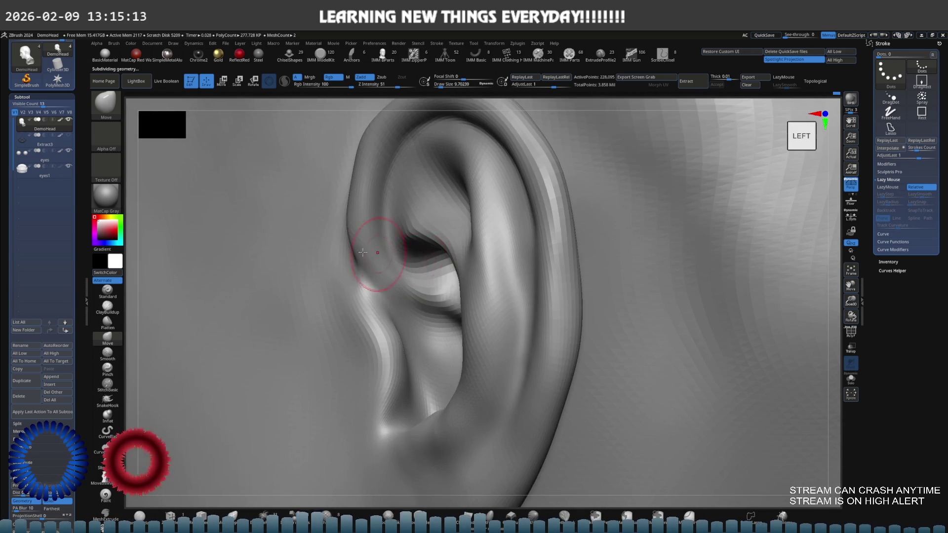
click(108, 292)
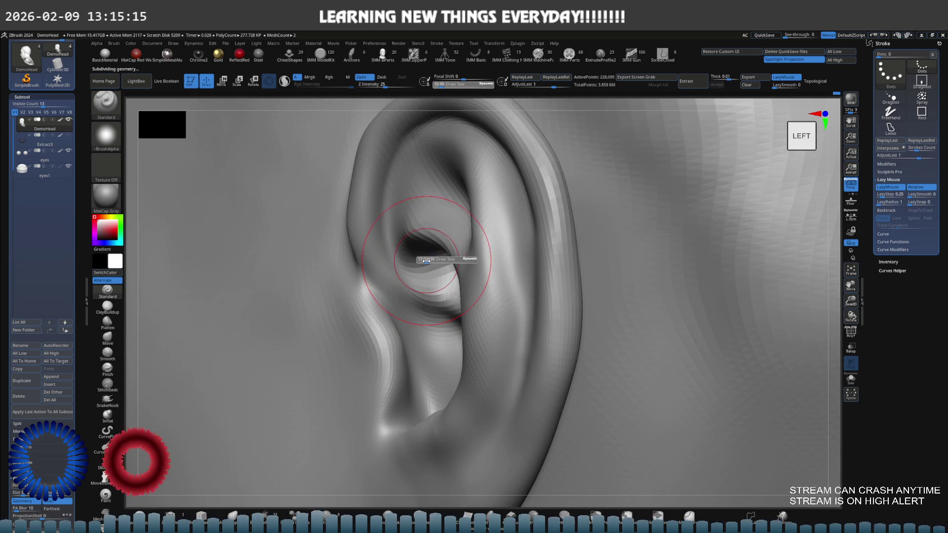
scroll(430, 294, up, 2)
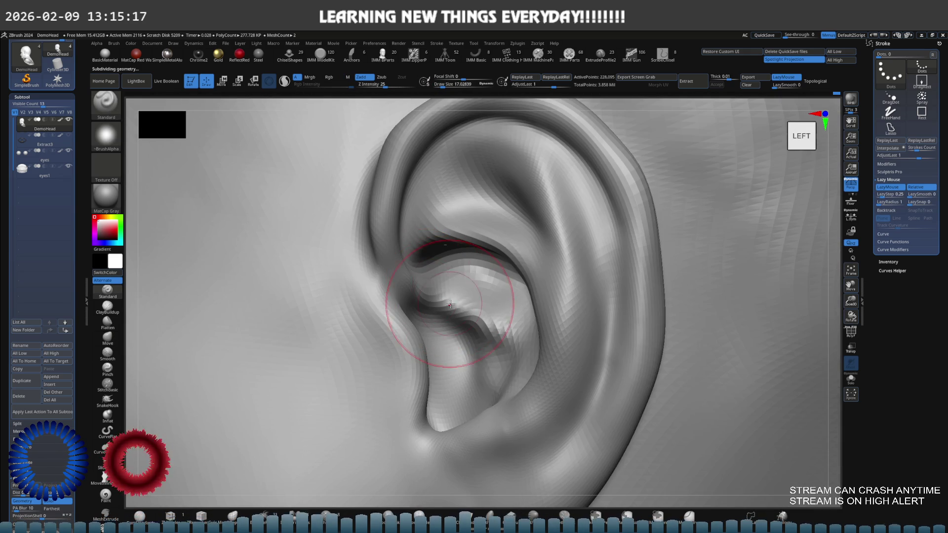
key(b)
key(m)
key(v)
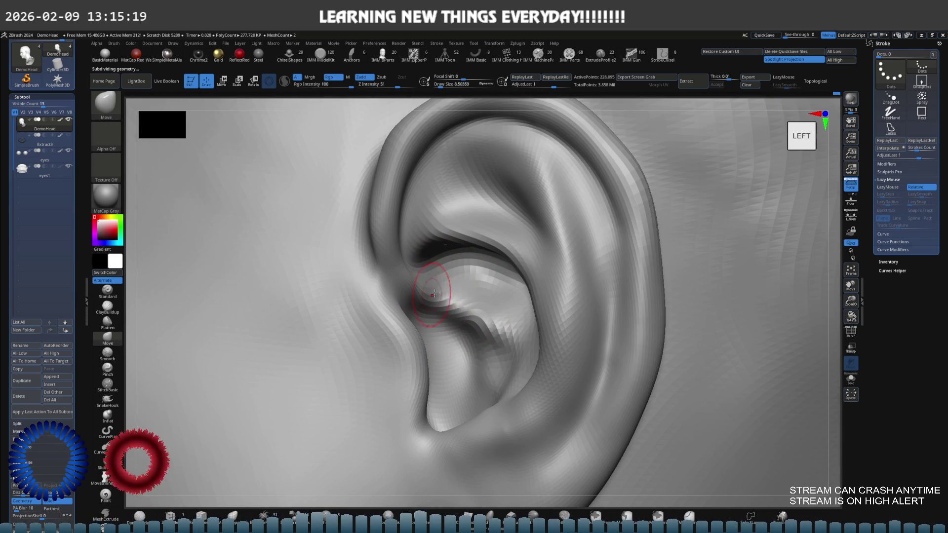
Push the ear fold upward into a cleaner curve and check the shape from below.
right_drag(435, 275, 430, 310)
drag(430, 310, 429, 302)
mouse_move(416, 302)
right_down()
mouse_move(428, 288)
mouse_move(430, 298)
right_up()
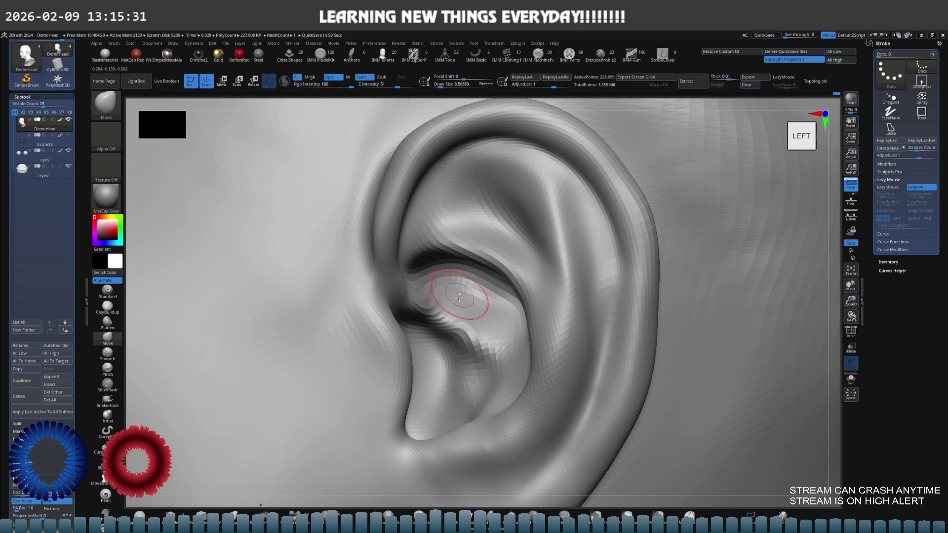
right_drag(450, 302, 454, 285)
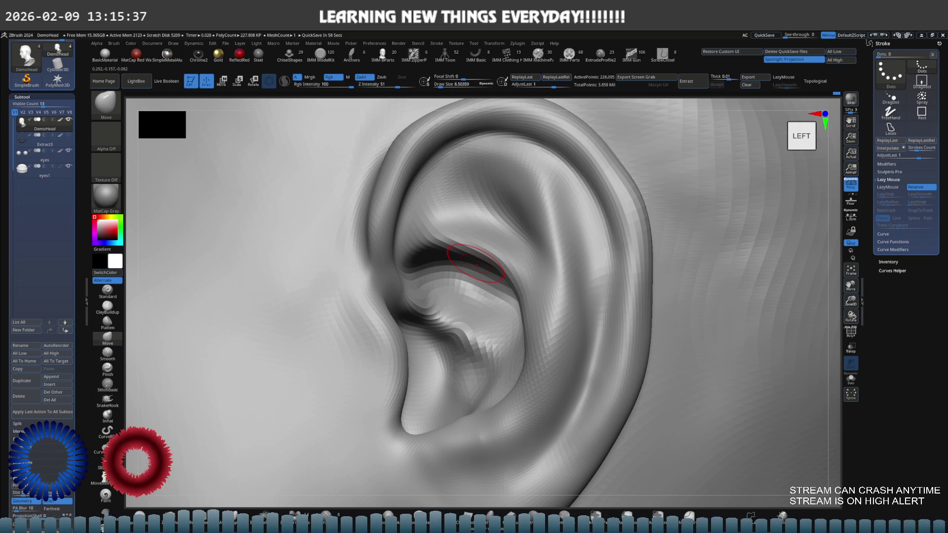
mouse_move(477, 265)
right_down()
mouse_move(451, 274)
mouse_move(473, 338)
right_up()
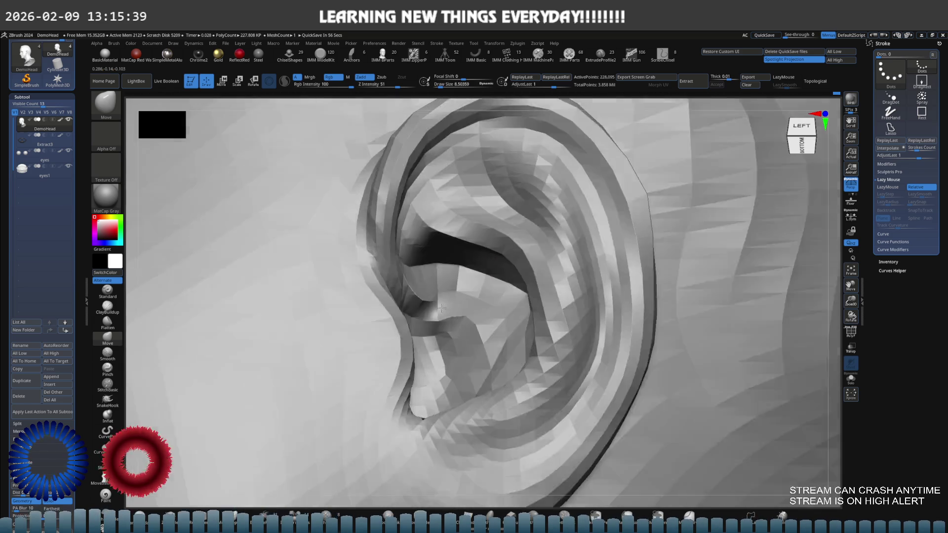
Smooth away the bump in the concha and refine its folds with the Standard and Move brushes.
mouse_move(473, 338)
shift+mouse_down()
mouse_move(424, 318)
mouse_move(503, 369)
shift+mouse_up()
click(109, 294)
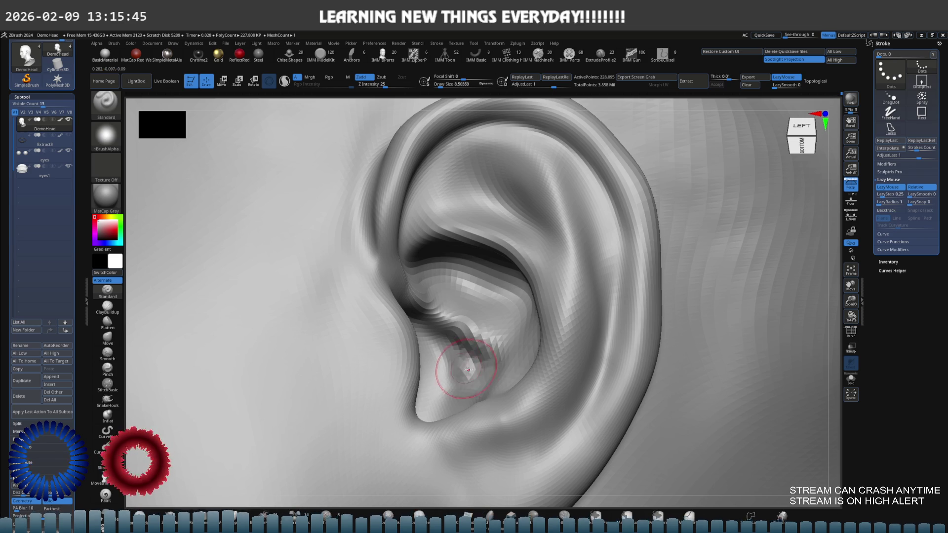
shift+right_drag(459, 368, 470, 279)
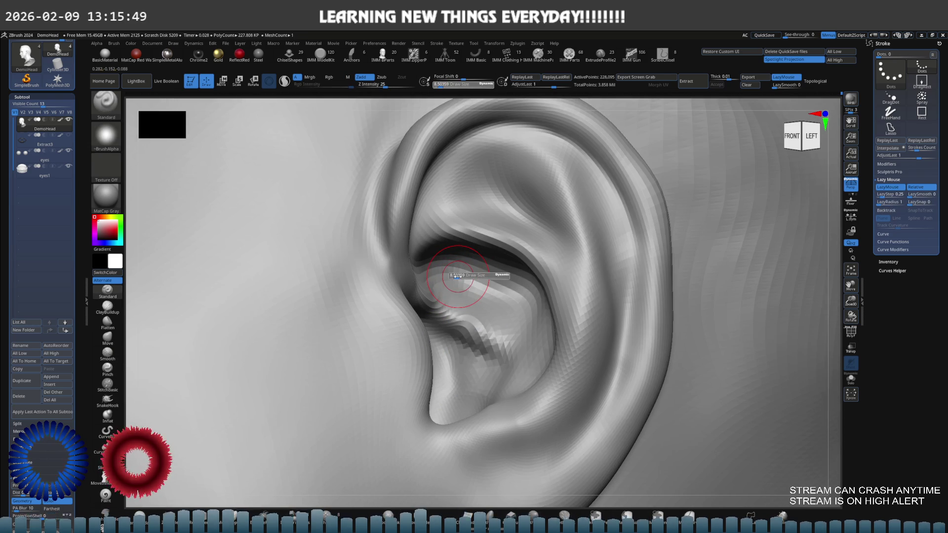
key(b)
key(m)
key(v)
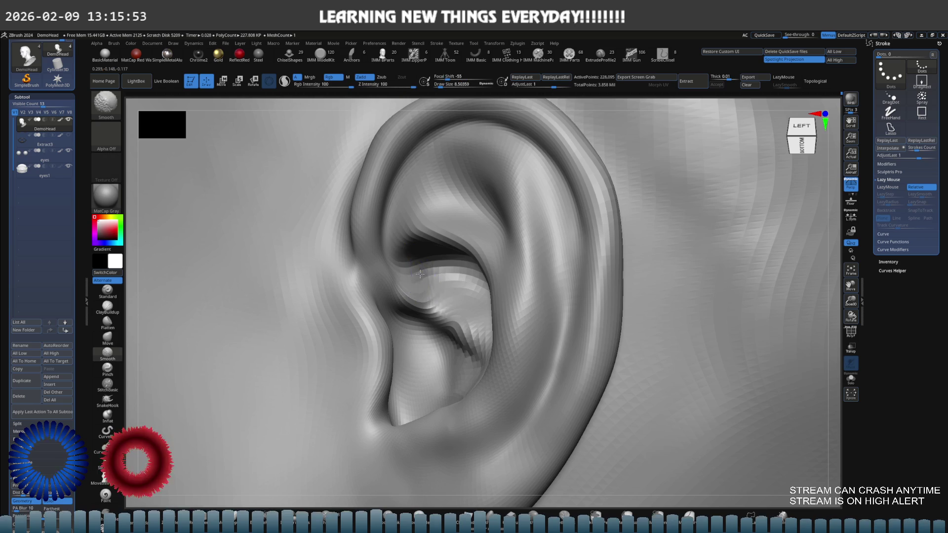
mouse_move(444, 282)
right_down()
mouse_move(471, 305)
mouse_move(522, 300)
right_up()
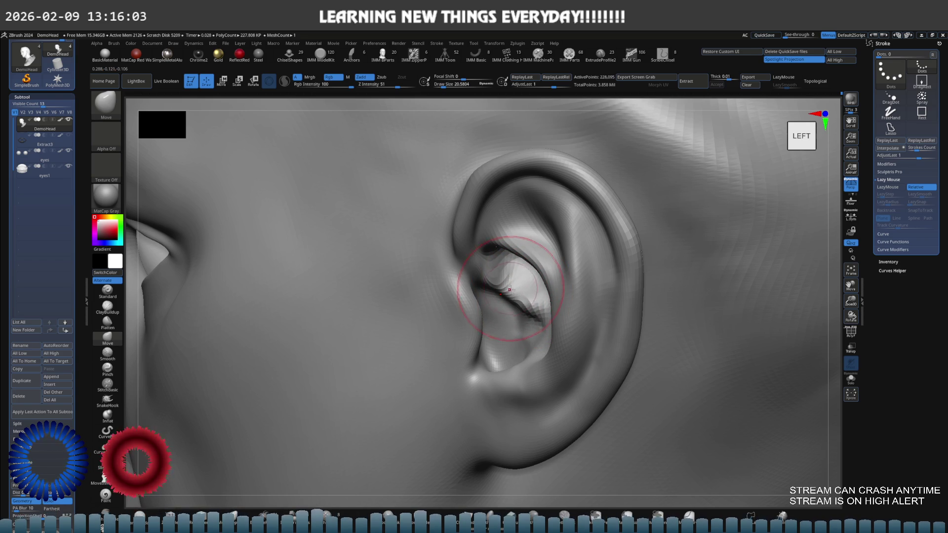
Snap back to side view, subdivide the head one level higher and resize the brush.
shift+right_drag(526, 302, 526, 282)
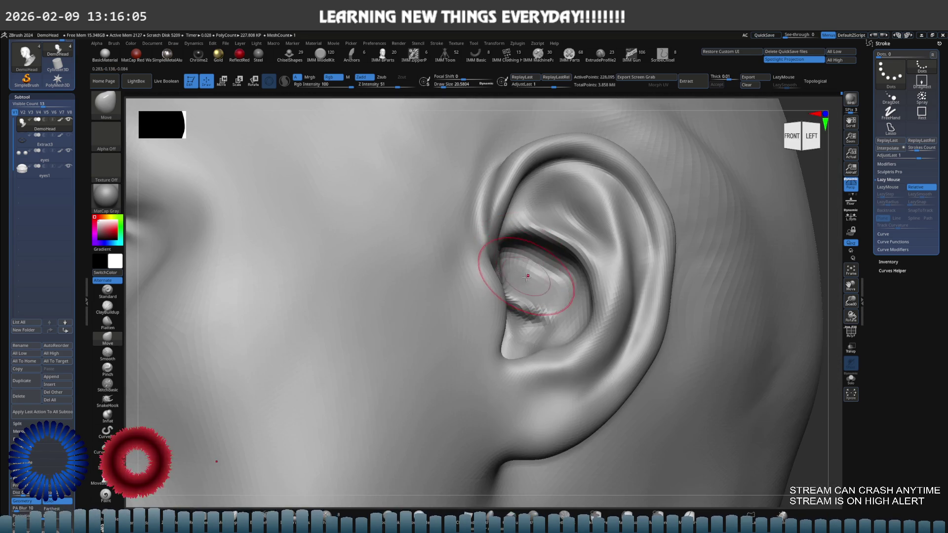
key(ctrl+d)
key(s)
drag(527, 282, 532, 291)
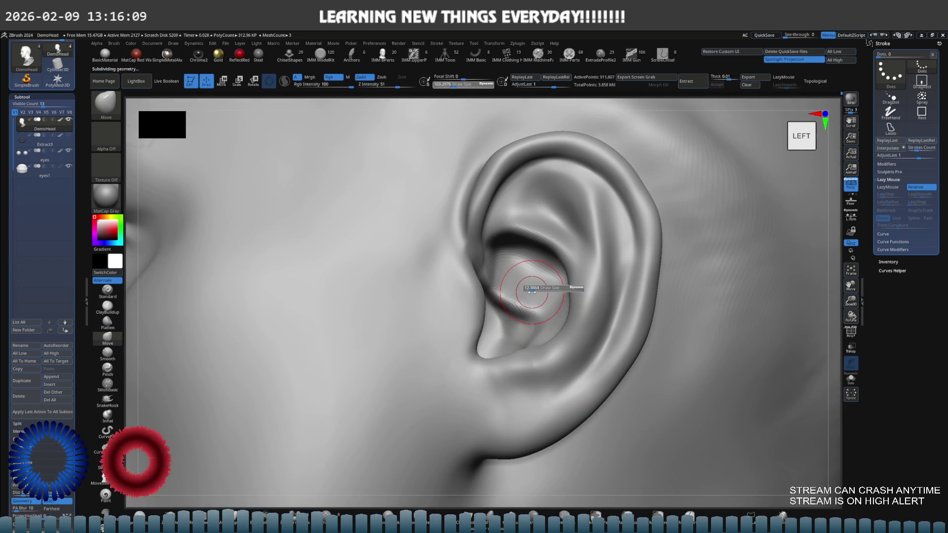
Subdivide higher, lasso-mask the ear, drop to a lower level and set the brush size.
key(ctrl+d)
key(shift)
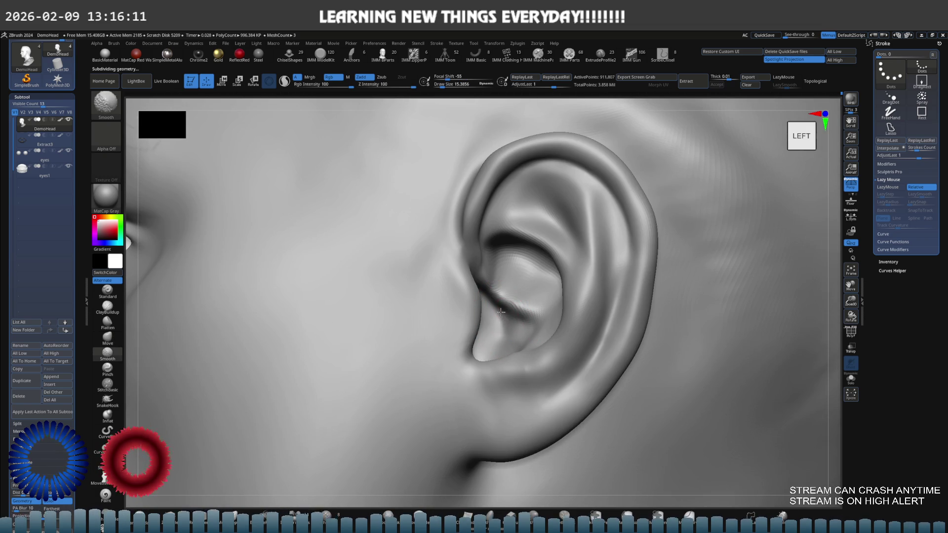
right_drag(509, 339, 538, 334)
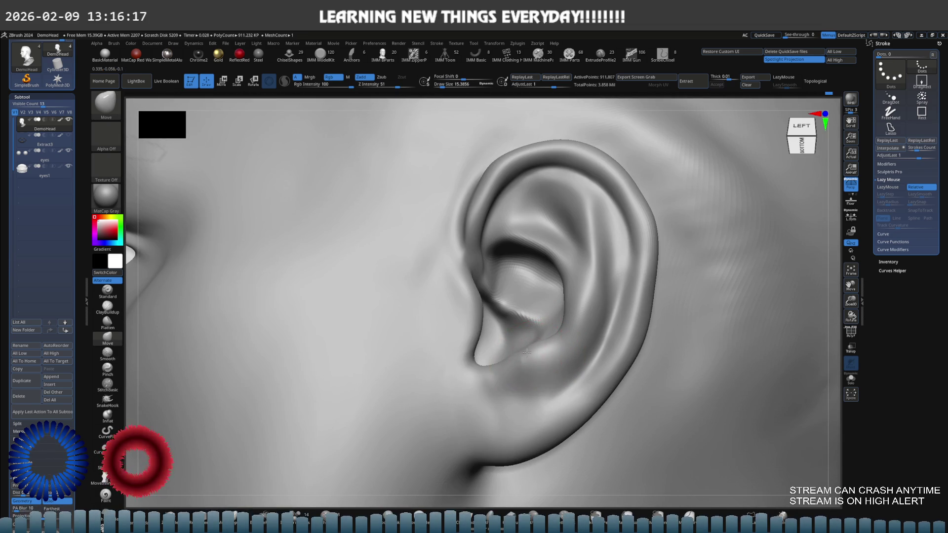
key(ctrl+shift)
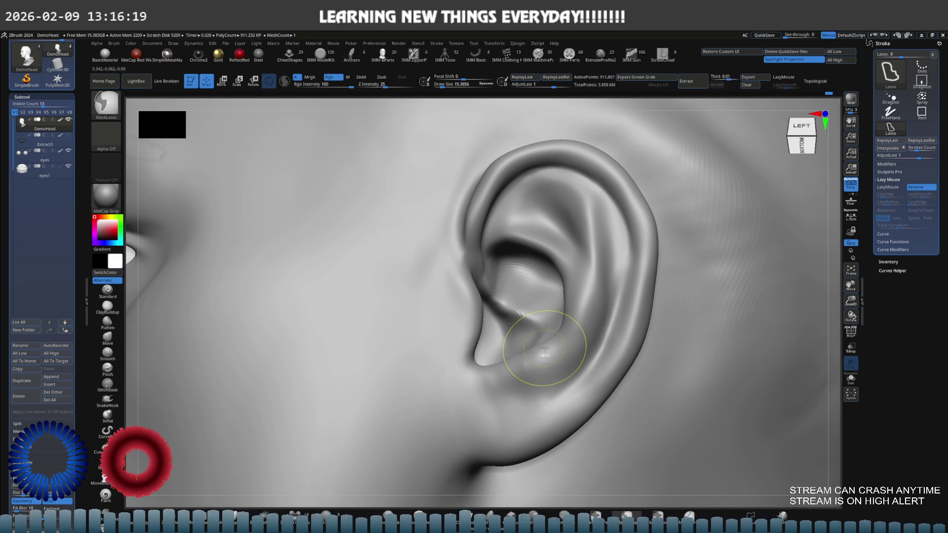
ctrl+shift+drag(543, 354, 541, 356)
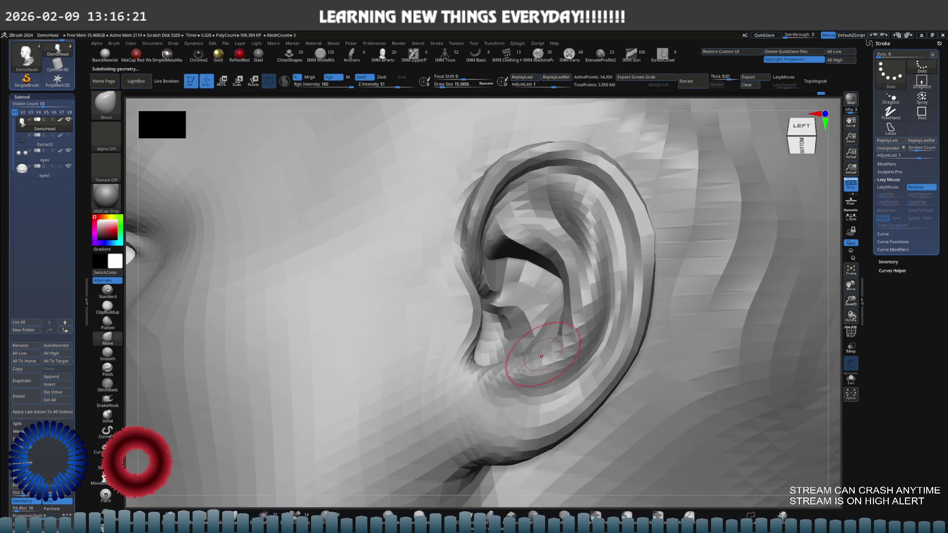
key(s)
drag(538, 357, 541, 361)
click(540, 357)
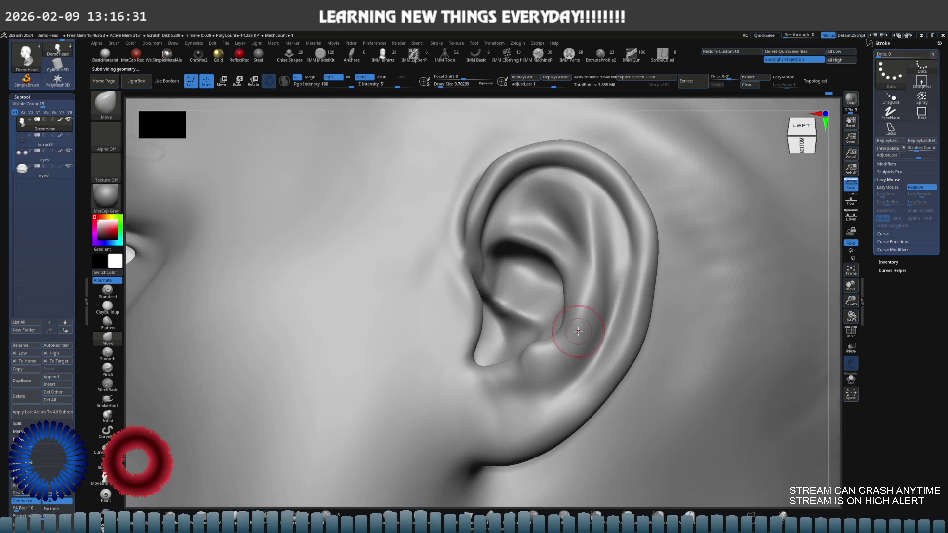
Reshape the lower rim of the concha and the inner ear surface with Move and Smooth.
right_drag(578, 326, 588, 321)
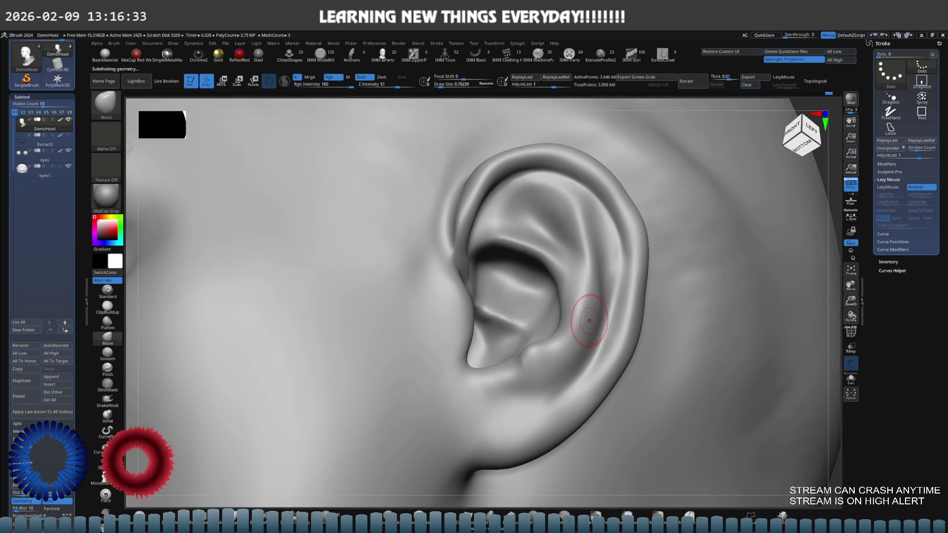
key(s)
drag(543, 368, 582, 365)
mouse_move(519, 371)
mouse_down()
mouse_move(563, 312)
mouse_move(555, 274)
mouse_up()
key(shift)
key(s)
shift+drag(549, 237, 581, 287)
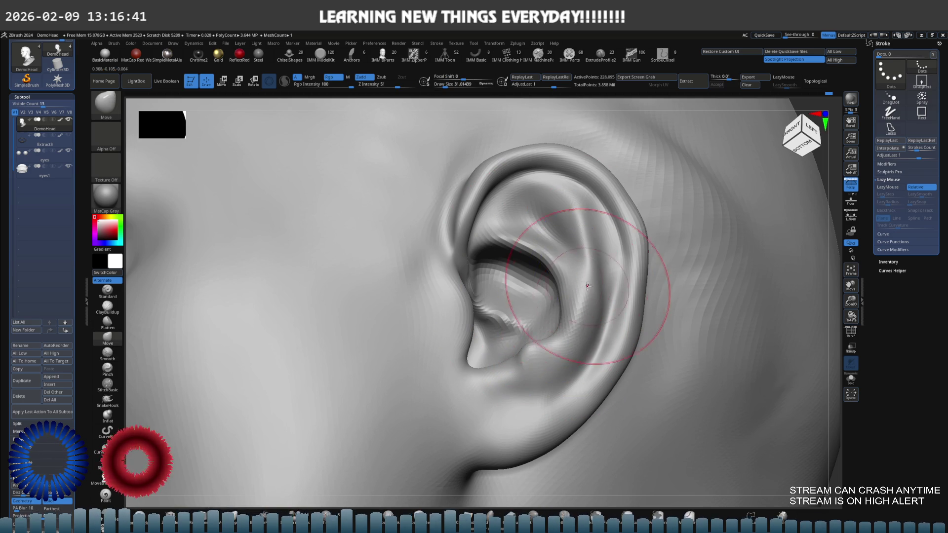
Smooth the inner ear from side view, enlarge the brush over the earlobe and return to Standard.
shift+right_drag(574, 288, 569, 287)
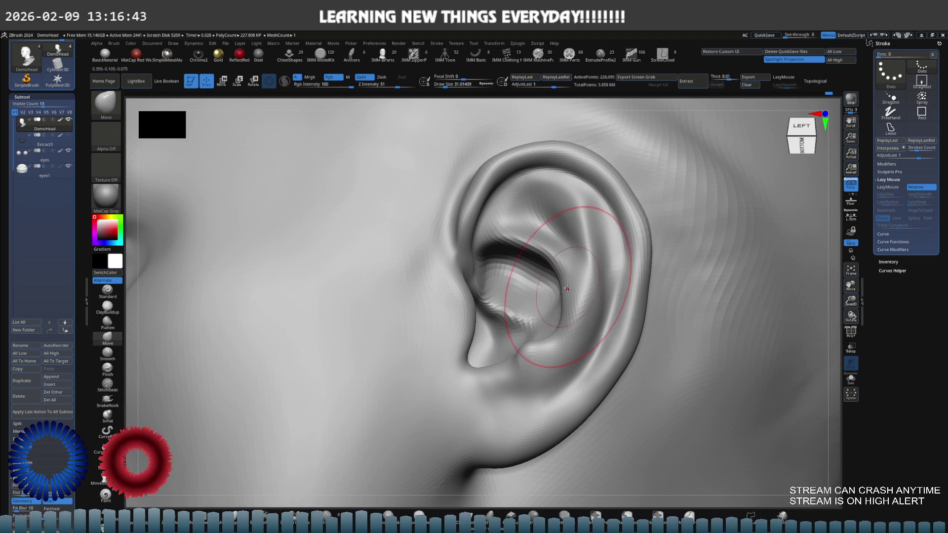
shift+drag(570, 287, 570, 289)
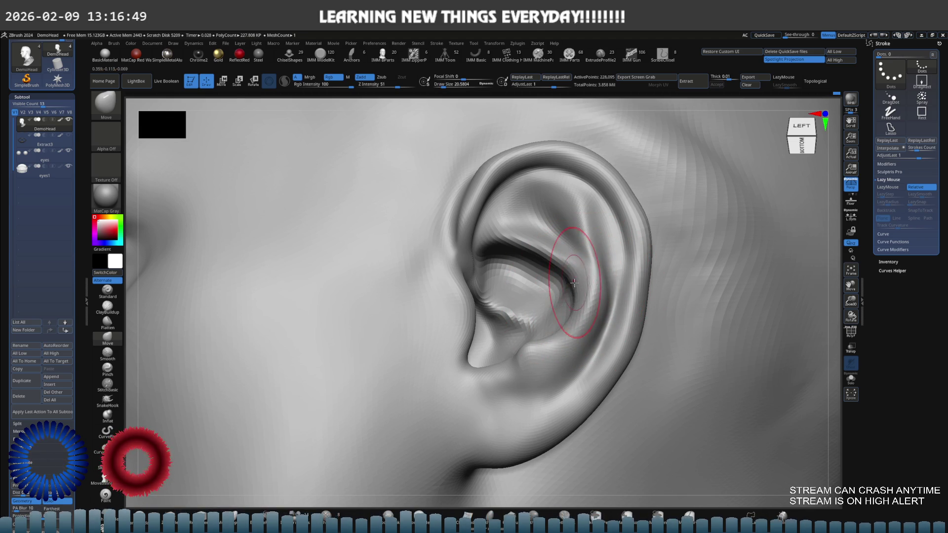
key(s)
key(Return)
key(bracketright)
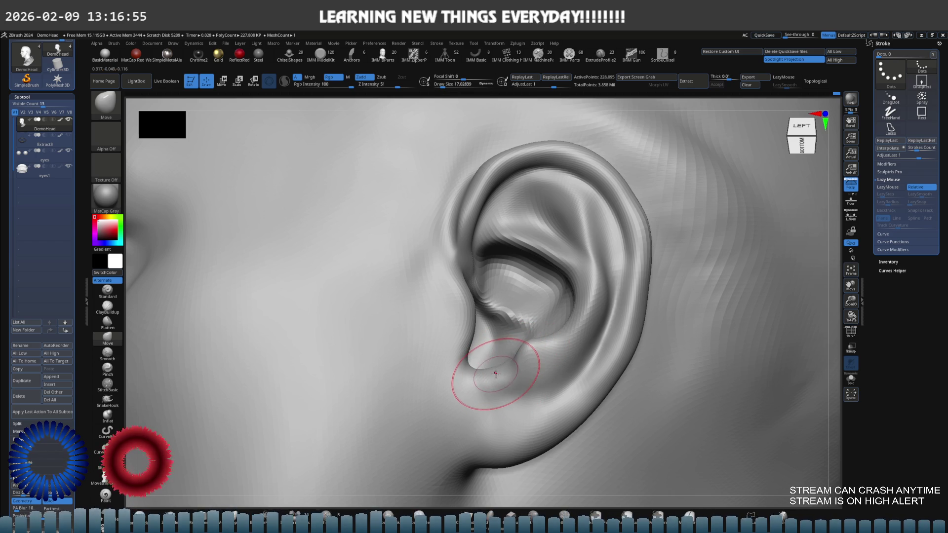
click(110, 292)
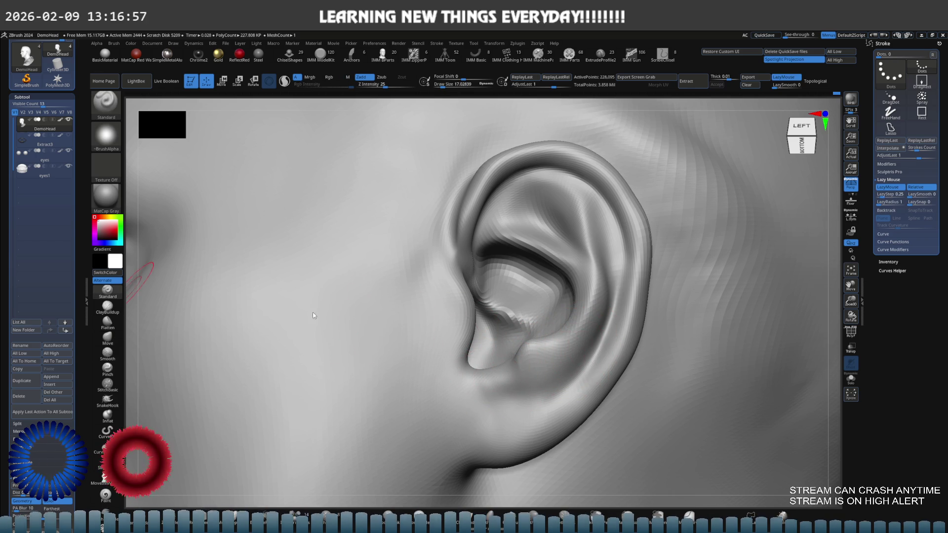
Smooth and pull the lower ear bowl into shape, adjusting the brush size between strokes.
key(shift)
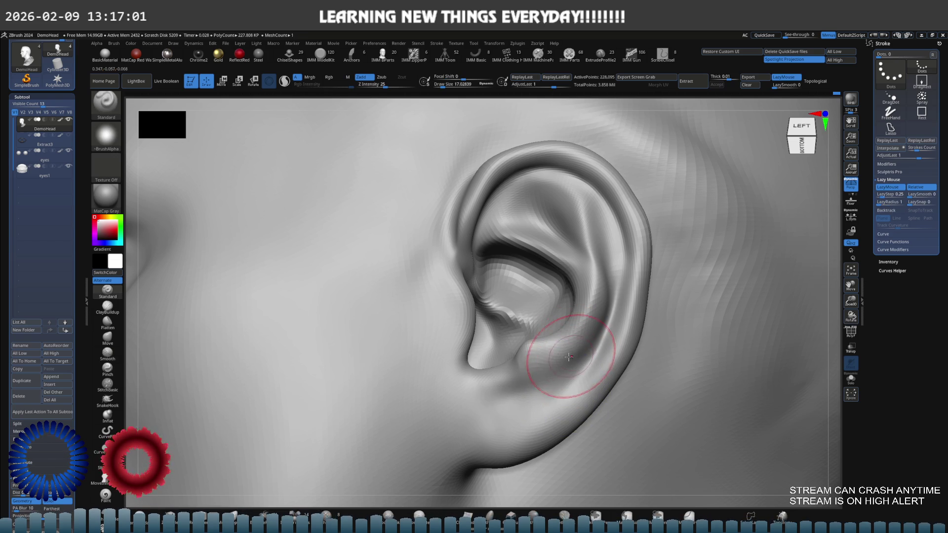
key(s)
drag(518, 423, 523, 423)
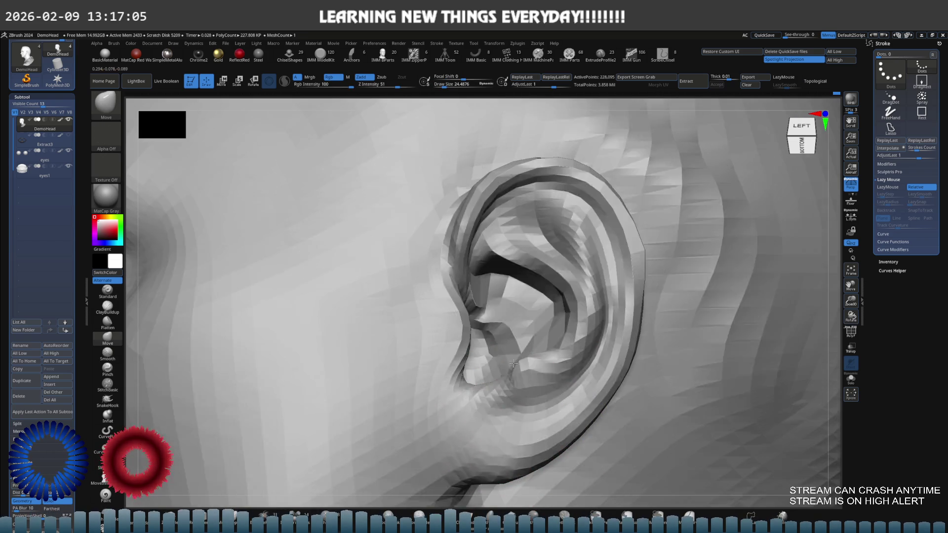
key(shift)
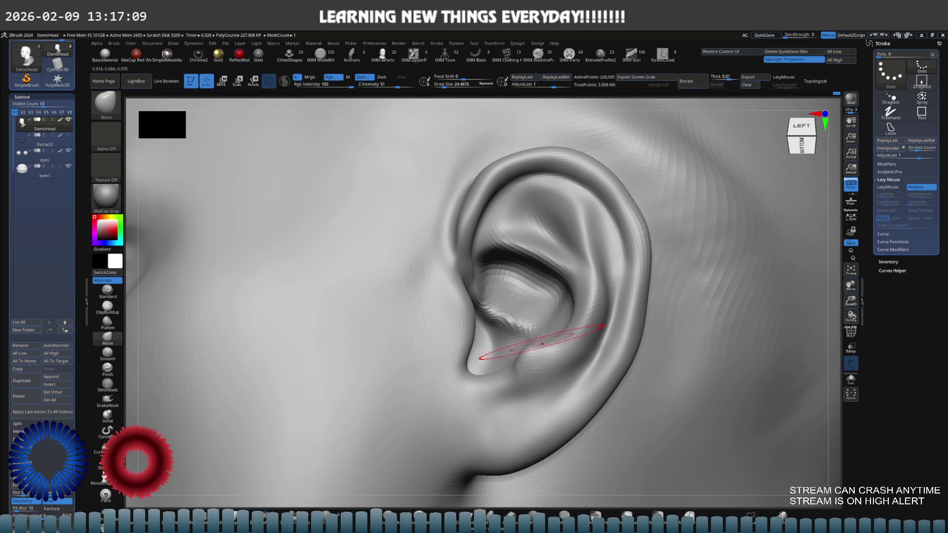
key(s)
drag(557, 223, 570, 223)
Drop the head two subdivision levels for broader edits.
key(shift+d)
right_drag(536, 212, 545, 201)
key(shift+d)
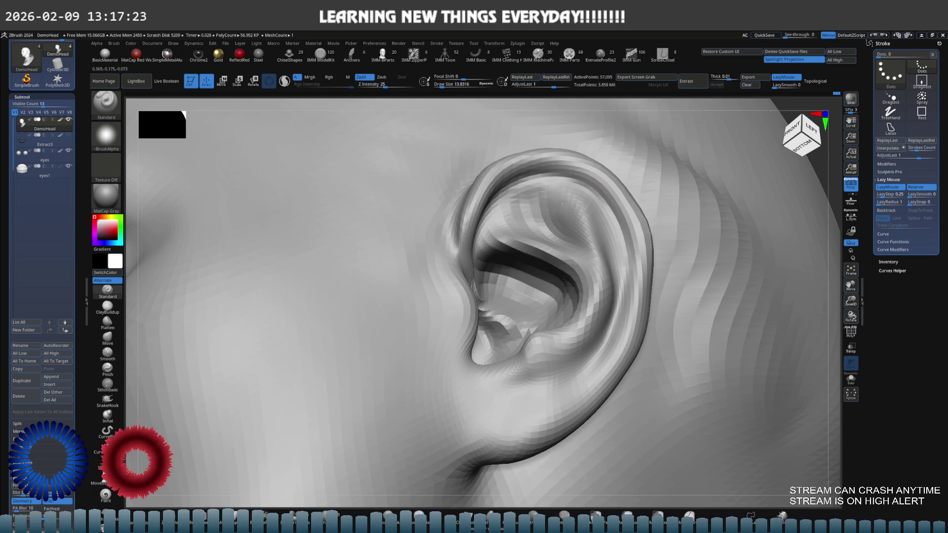
Orbit in close to the ear and sculpt the upper helix rim with the Standard brush.
right_drag(529, 199, 519, 198)
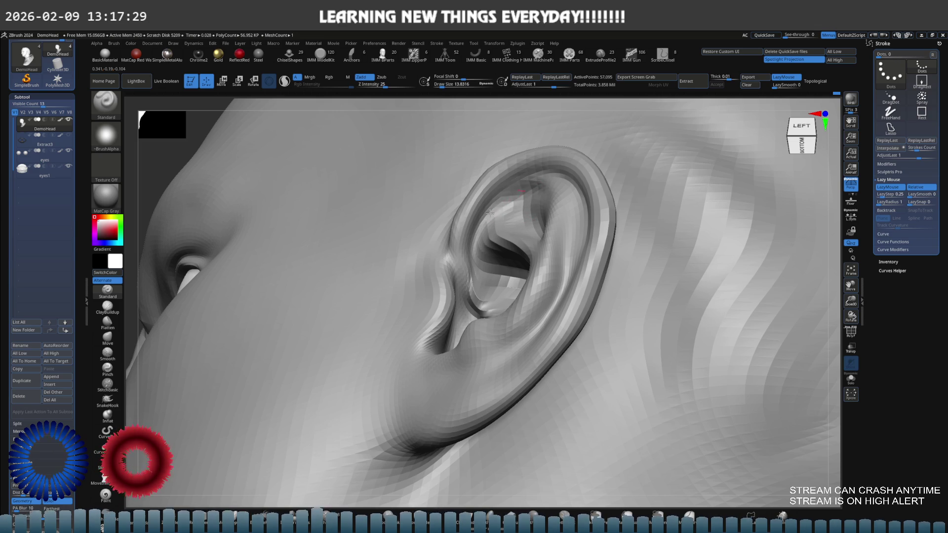
right_drag(509, 197, 537, 219)
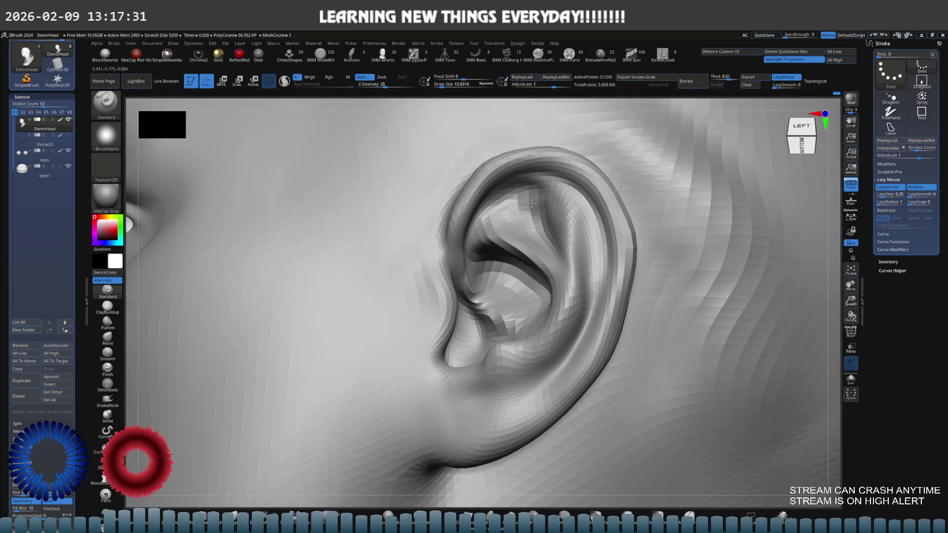
right_drag(507, 196, 528, 199)
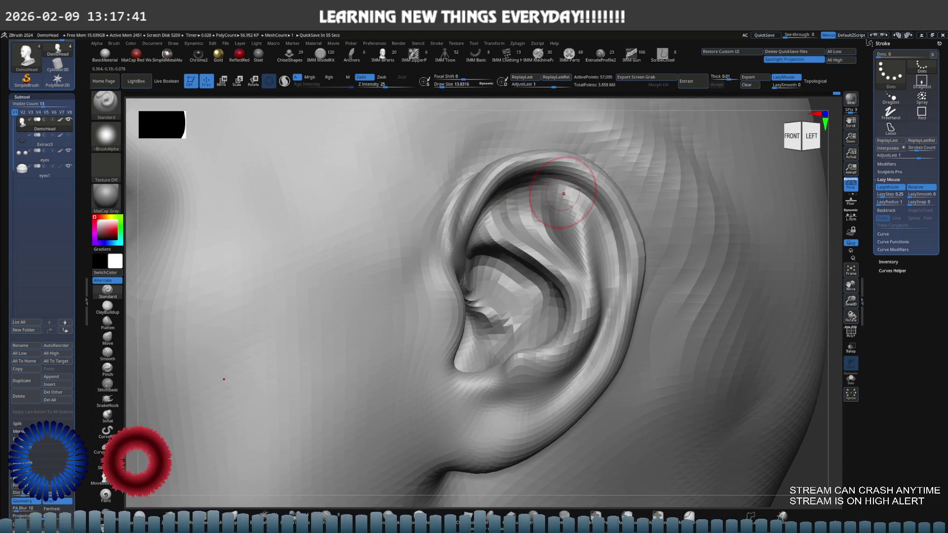
mouse_move(563, 194)
mouse_down()
mouse_move(571, 223)
mouse_move(560, 209)
mouse_move(515, 282)
mouse_move(508, 273)
mouse_up()
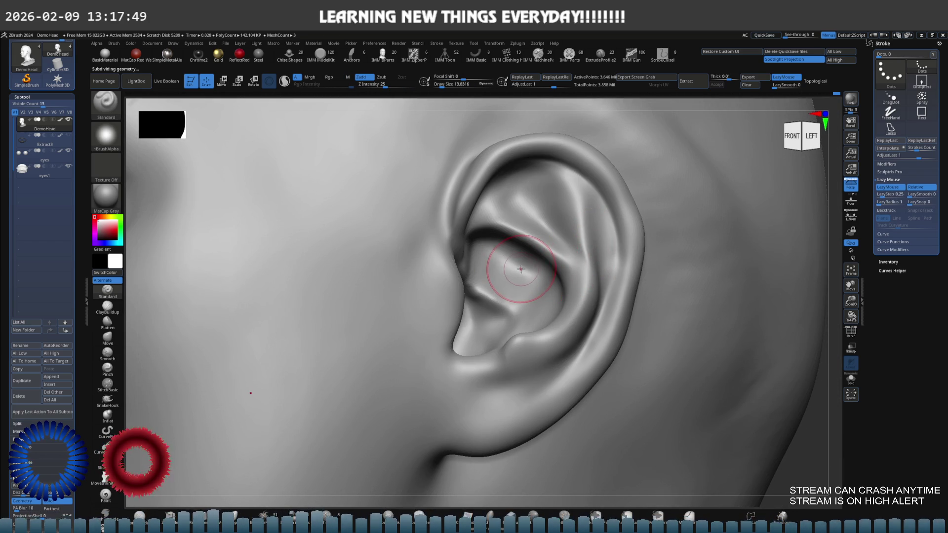
Pull the antitragus into shape with the Move brush while turning the head to new angles.
key(b)
key(m)
key(v)
mouse_move(483, 290)
right_down()
mouse_move(474, 274)
mouse_move(483, 275)
right_up()
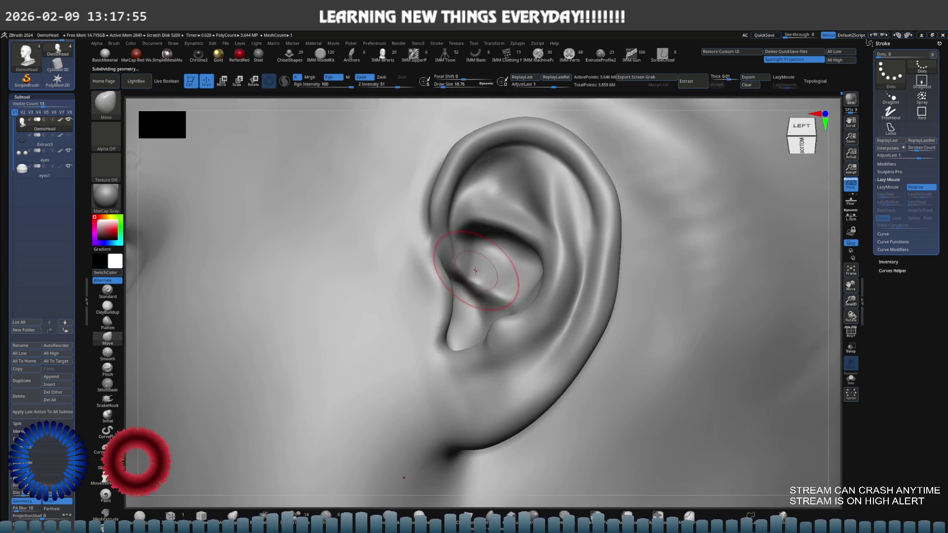
right_drag(476, 275, 485, 274)
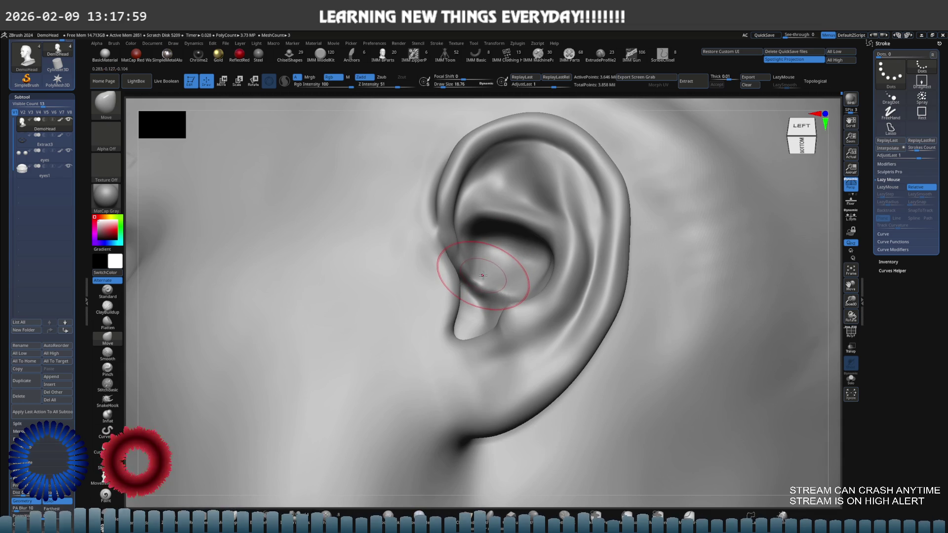
mouse_move(482, 274)
right_down()
mouse_move(485, 294)
mouse_move(519, 252)
right_up()
Hide the head surface with a SelectRect drag, keeping only the inner ear and teeth pieces, and shrink the brush.
ctrl+shift+drag(533, 243, 437, 350)
mouse_move(437, 350)
right_down()
mouse_move(453, 311)
mouse_move(500, 287)
right_up()
key(s)
drag(500, 287, 492, 278)
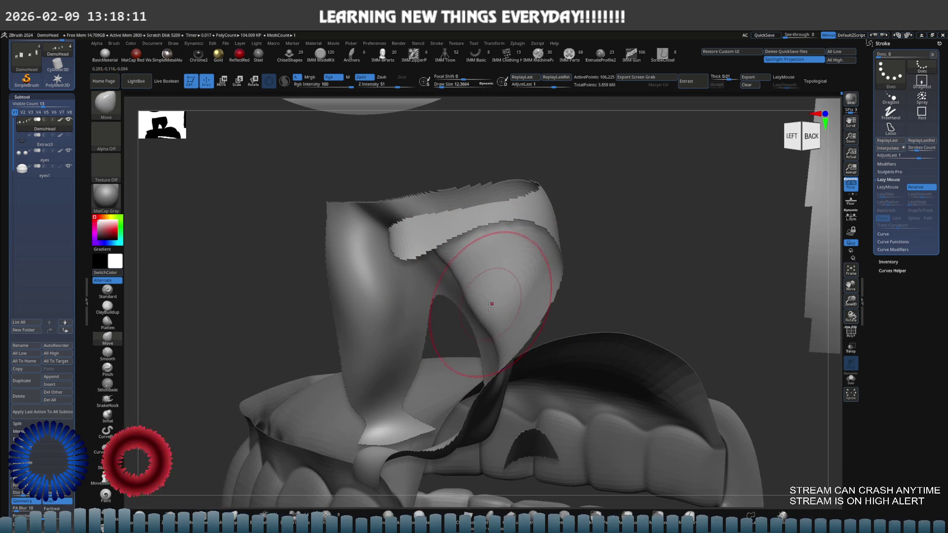
Smooth the dark crease on the isolated inner ear piece, viewing it from several sides.
right_drag(454, 268, 446, 277)
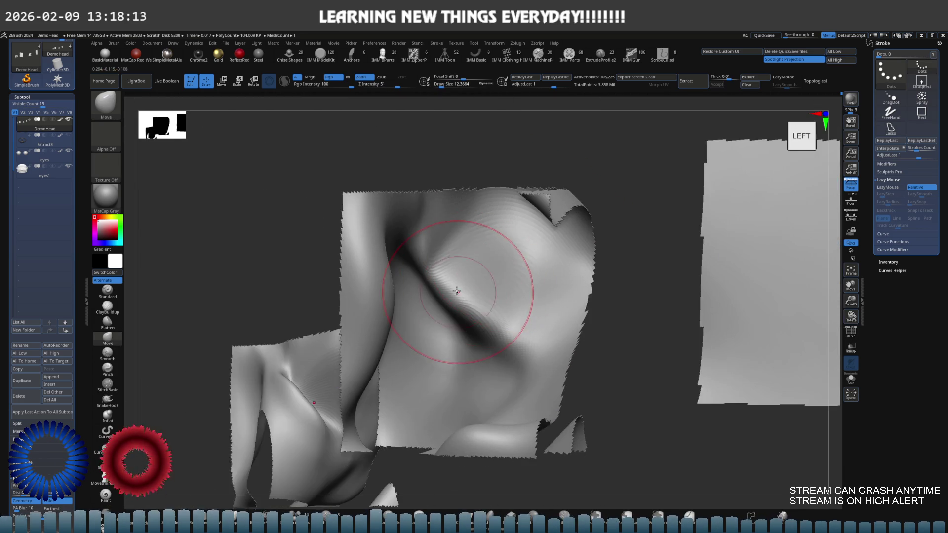
mouse_move(447, 278)
right_down()
mouse_move(453, 267)
mouse_move(446, 303)
right_up()
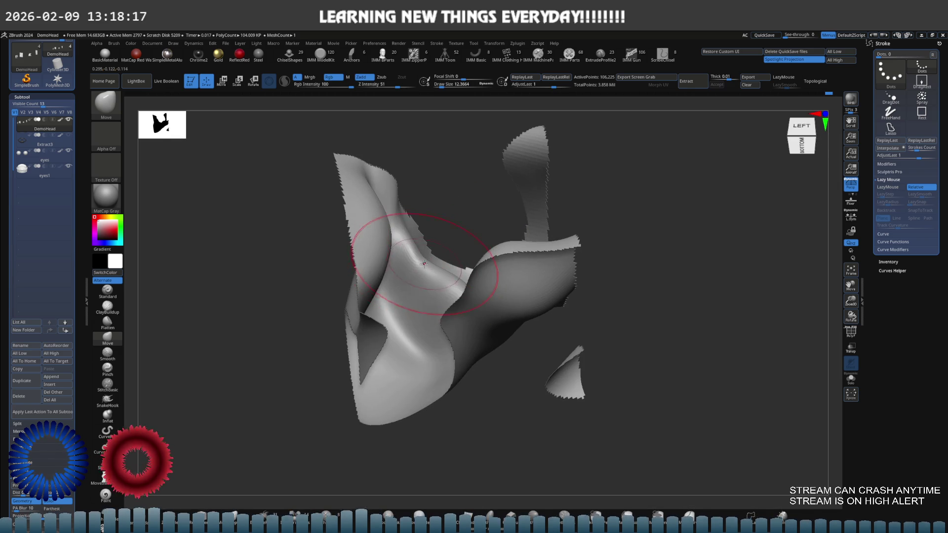
shift+drag(445, 303, 459, 304)
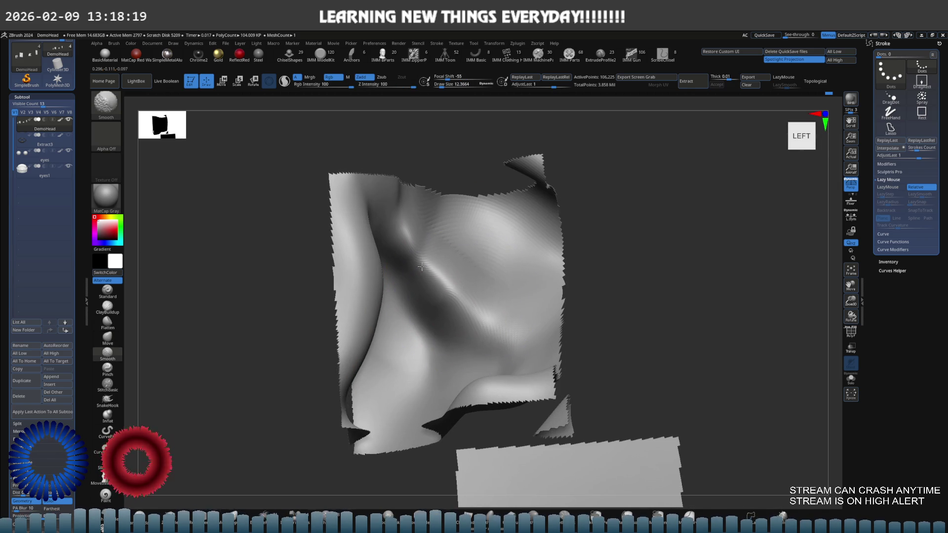
right_drag(431, 279, 444, 267)
key(s)
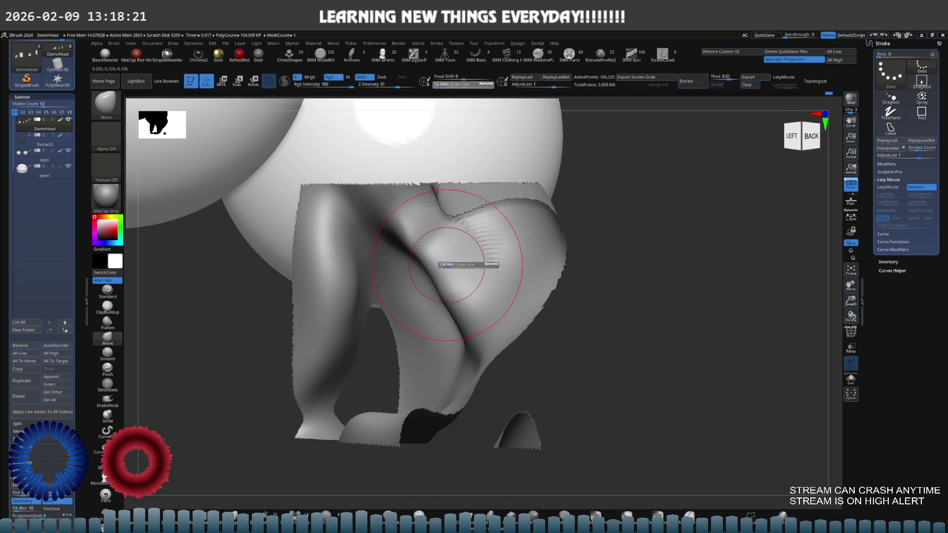
Unhide all parts of the head and bring the ear close into view.
ctrl+shift+click(635, 304)
mouse_move(635, 304)
right_down()
mouse_move(574, 285)
mouse_move(582, 272)
mouse_move(565, 278)
right_up()
key(s)
Raise a new ridge inside the concha with the Move brush, then pull back to a three-quarter view.
key(bracketleft)
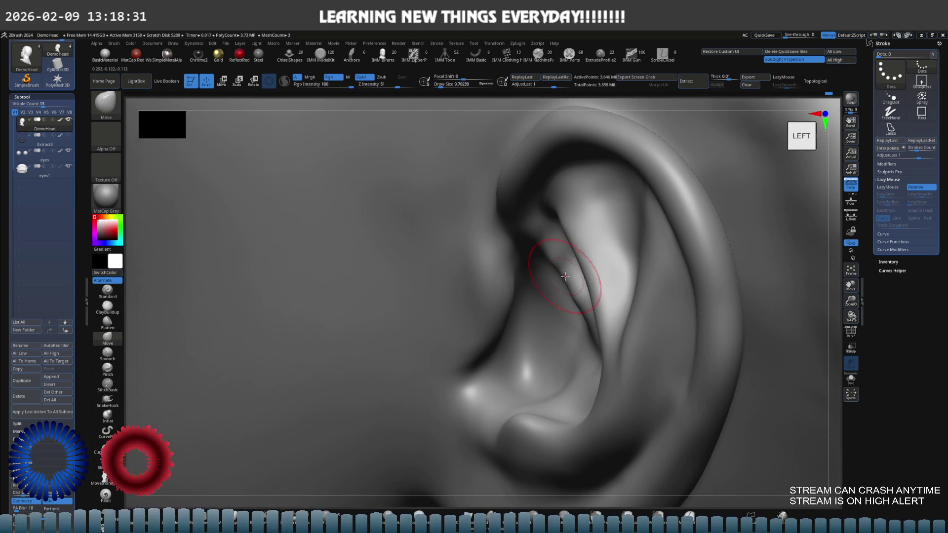
mouse_move(567, 254)
alt+right_down()
mouse_move(614, 296)
mouse_move(577, 287)
alt+right_up()
key(bracketright)
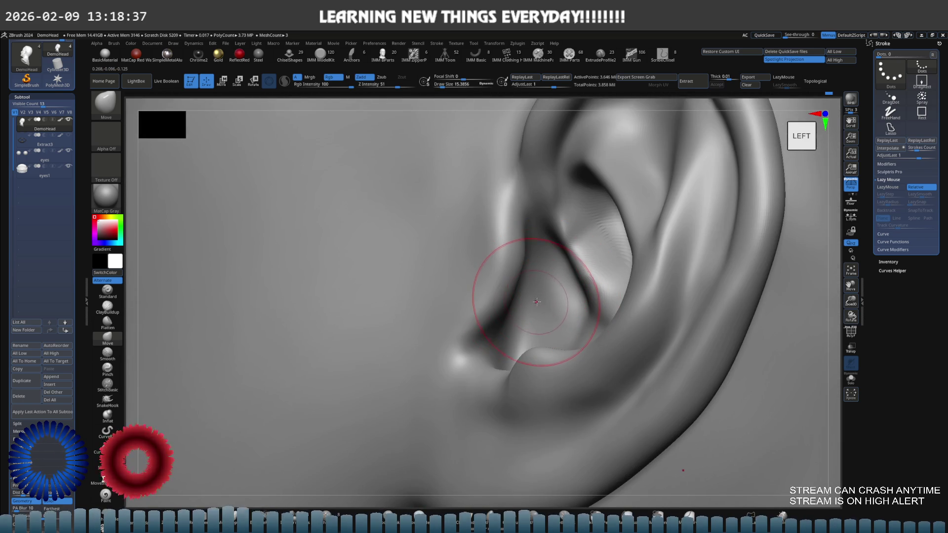
drag(545, 291, 538, 348)
mouse_move(159, 318)
right_down()
mouse_move(395, 269)
mouse_move(435, 268)
mouse_move(440, 281)
mouse_move(453, 280)
mouse_move(493, 250)
right_up()
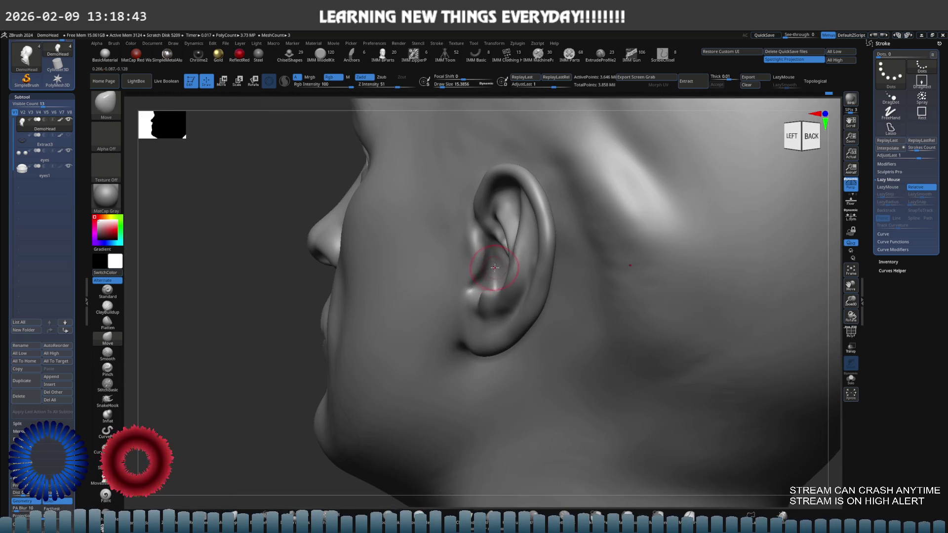
Turn the bust to full left profile and step the Undo History forward to review the earlobe reshaping.
mouse_move(324, 240)
right_down()
mouse_move(520, 274)
mouse_move(507, 294)
mouse_move(522, 299)
mouse_move(541, 299)
mouse_move(581, 268)
right_up()
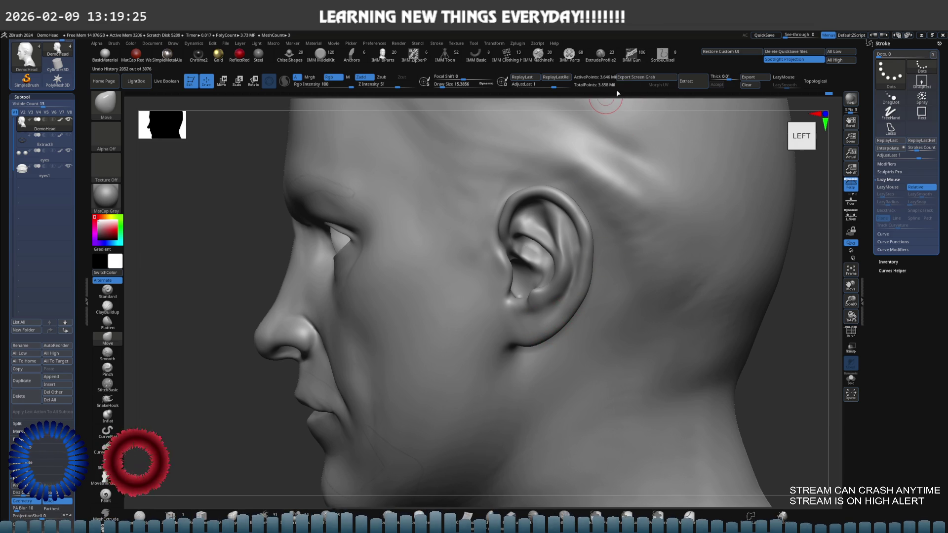
drag(604, 94, 604, 93)
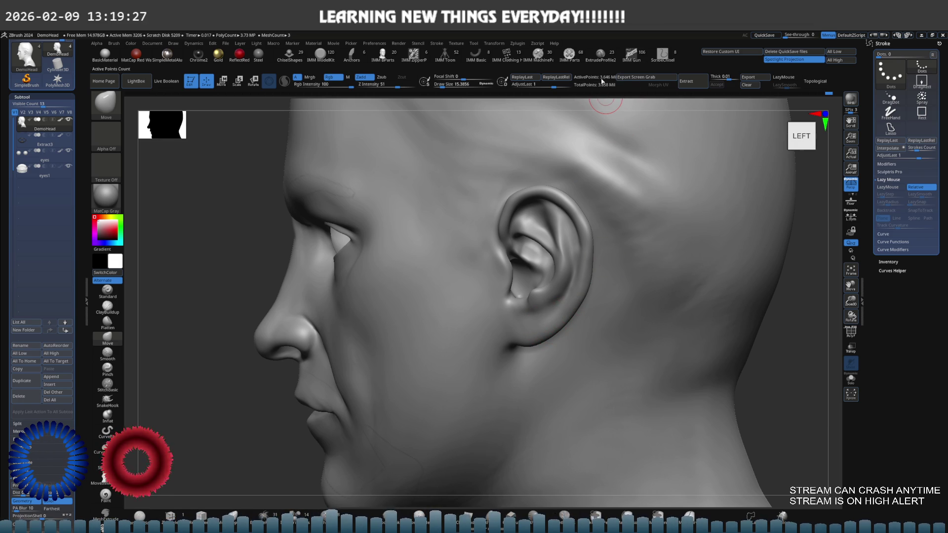
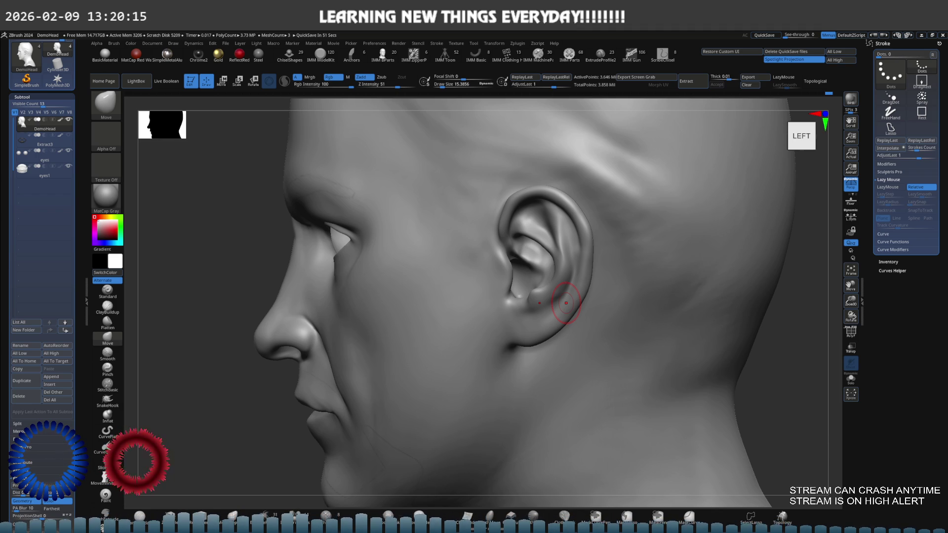
Build up clay inside the ear canal with ClayBuildup and smooth the new strokes.
mouse_move(566, 304)
right_down()
mouse_move(548, 297)
mouse_move(563, 263)
mouse_move(540, 243)
mouse_move(535, 294)
mouse_move(518, 286)
mouse_move(511, 315)
mouse_move(481, 296)
right_up()
key(b)
key(c)
key(b)
mouse_move(478, 286)
mouse_down()
mouse_move(474, 344)
mouse_move(486, 348)
mouse_move(477, 291)
mouse_move(475, 348)
mouse_move(519, 349)
mouse_up()
mouse_move(519, 304)
shift+mouse_down()
mouse_move(487, 320)
mouse_move(474, 345)
shift+mouse_up()
shift+drag(478, 297, 463, 333)
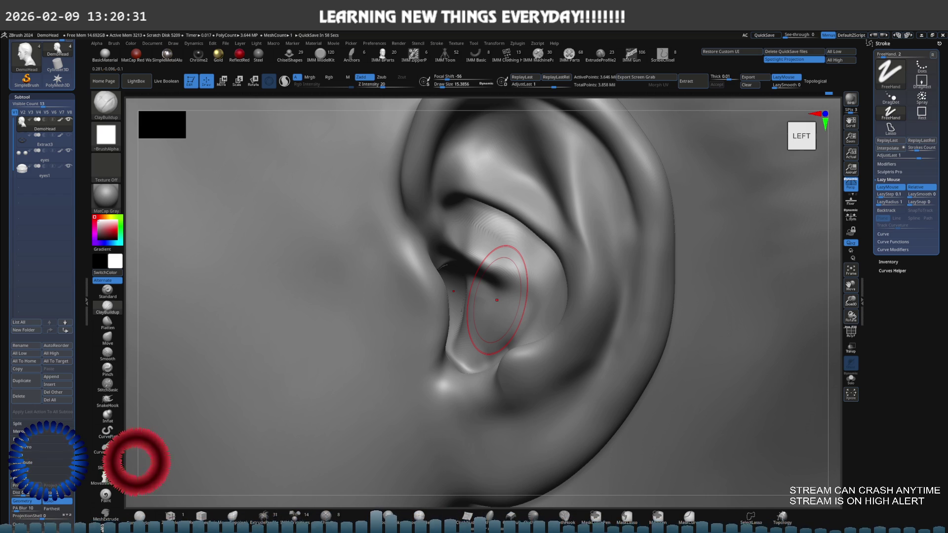
Drop a subdivision level and smooth the ear surface with the Move brush from several angles.
right_drag(497, 300, 519, 307)
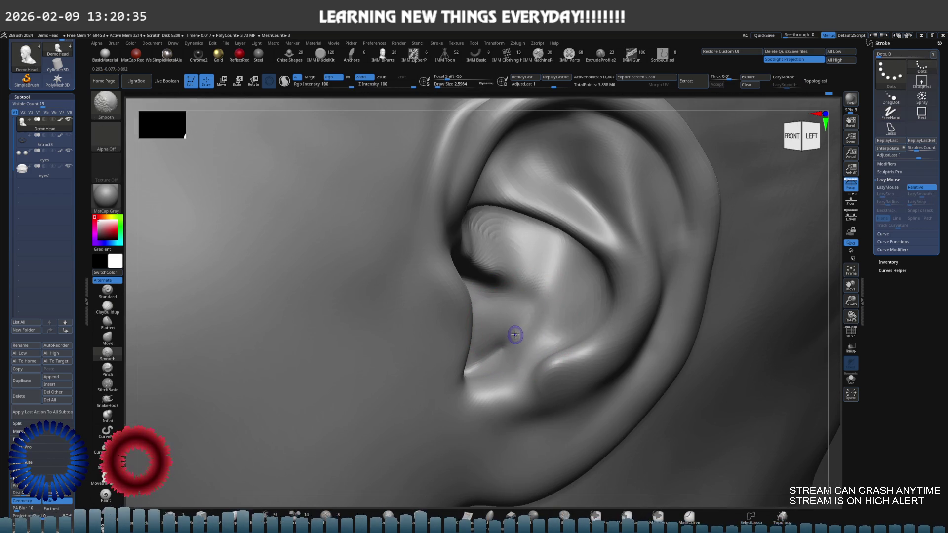
key(shift+d)
mouse_move(504, 330)
right_down()
mouse_move(494, 349)
mouse_move(508, 328)
mouse_move(496, 348)
mouse_move(509, 352)
mouse_move(501, 339)
right_up()
key(shift)
key(b)
key(m)
key(v)
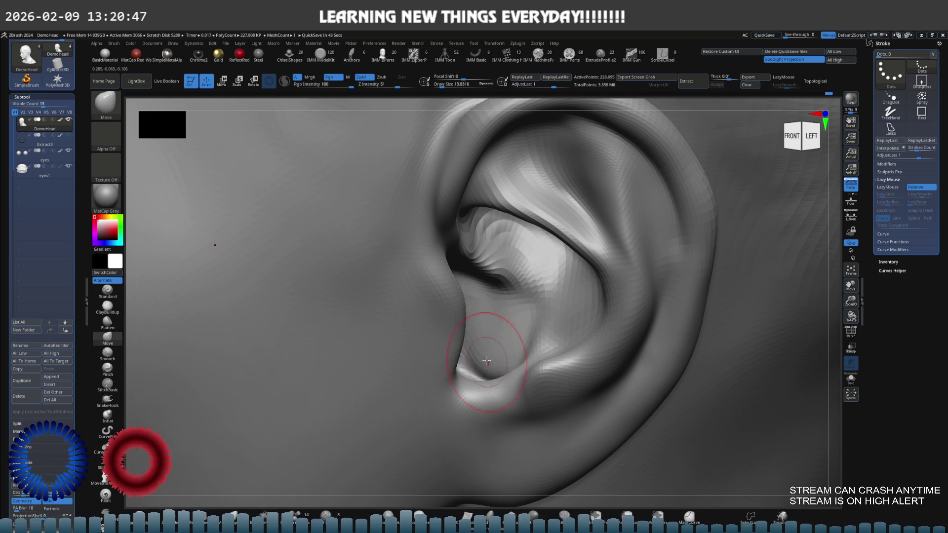
right_drag(489, 362, 488, 354)
shift+drag(488, 355, 490, 357)
right_drag(480, 352, 505, 310)
Raise subdivision, switch to Standard, and lasso-isolate the inner-ear region for close-up work.
key(space)
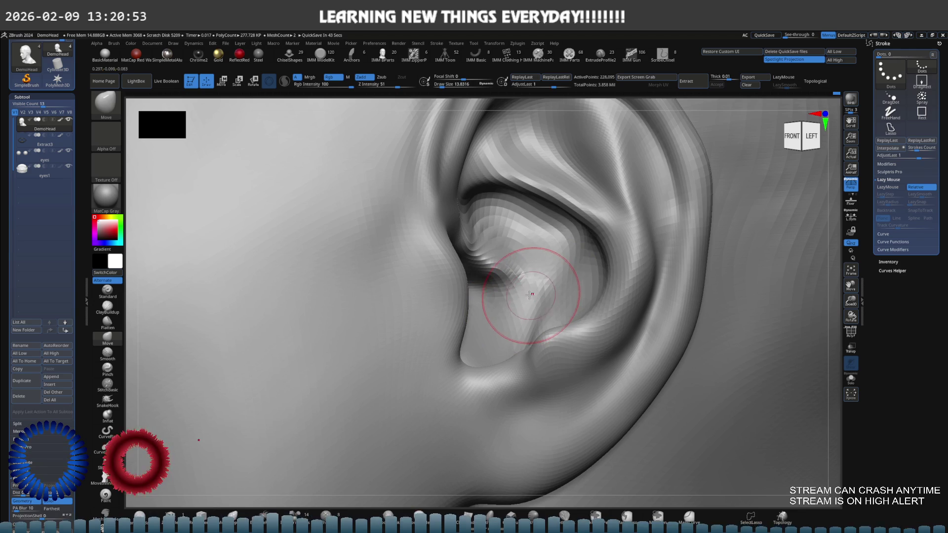
key(ctrl+d)
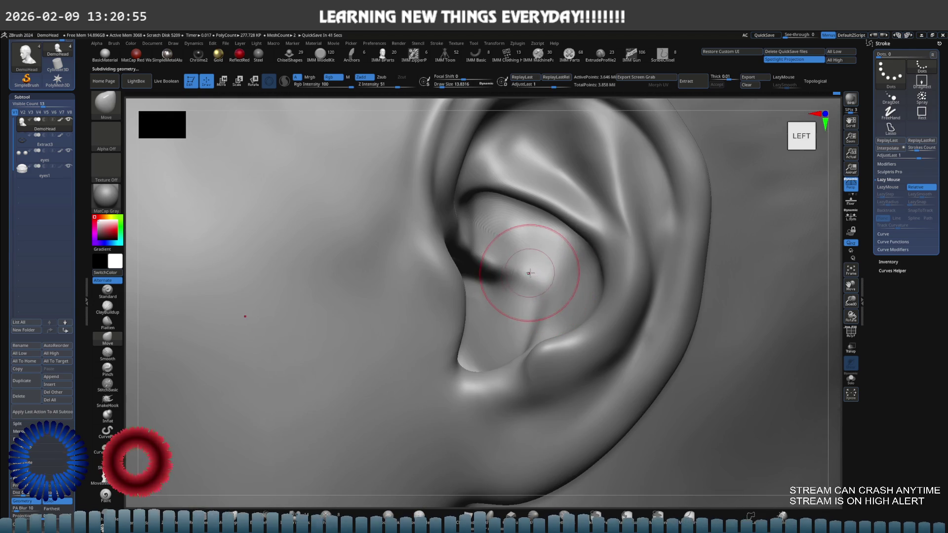
click(107, 291)
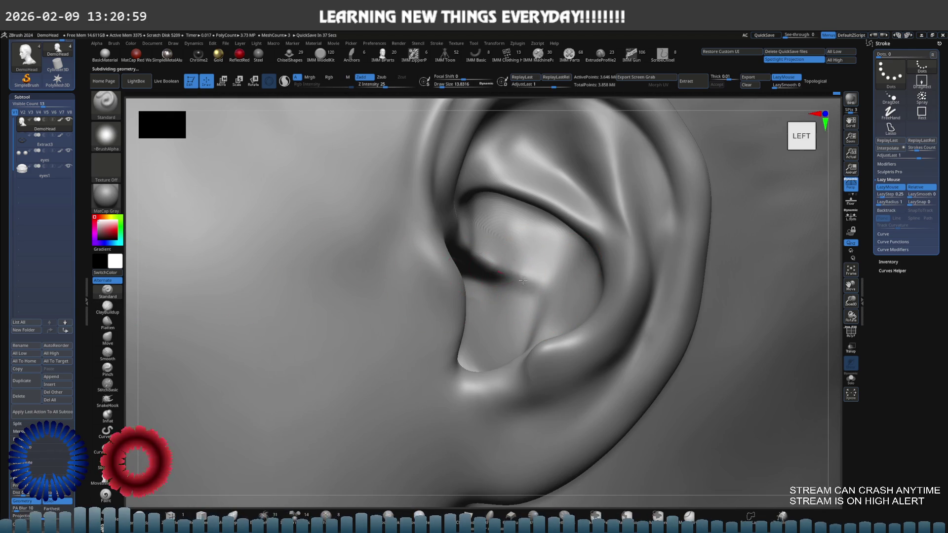
mouse_move(502, 250)
right_down()
mouse_move(514, 265)
mouse_move(500, 273)
right_up()
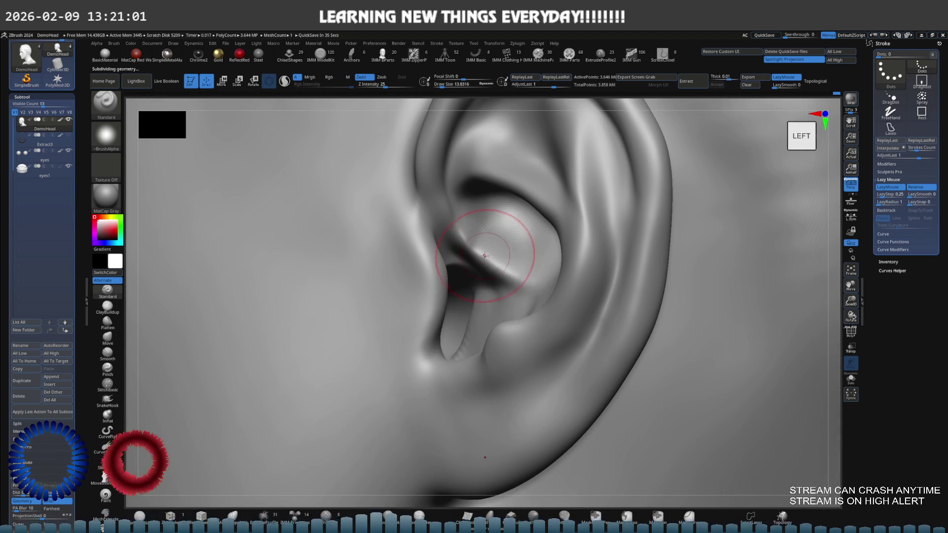
ctrl+shift+drag(524, 232, 450, 239)
key(ctrl+z)
mouse_move(515, 226)
ctrl+shift+mouse_down()
mouse_move(529, 236)
mouse_move(490, 247)
ctrl+shift+mouse_up()
mouse_move(489, 246)
ctrl+right_down()
mouse_move(497, 243)
mouse_move(466, 238)
ctrl+right_up()
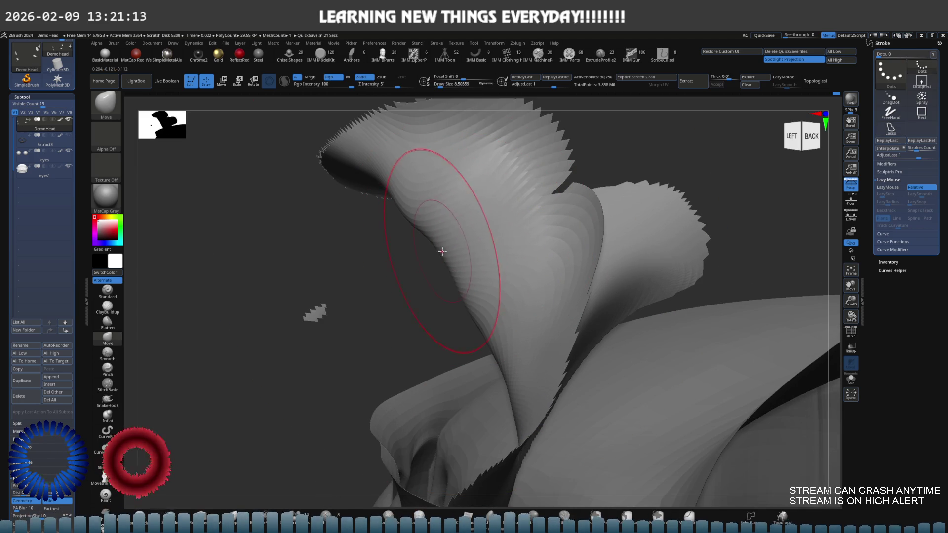
Shrink the brush and pull the isolated inner-ear ridge into a smooth peak.
key(s)
drag(445, 250, 439, 253)
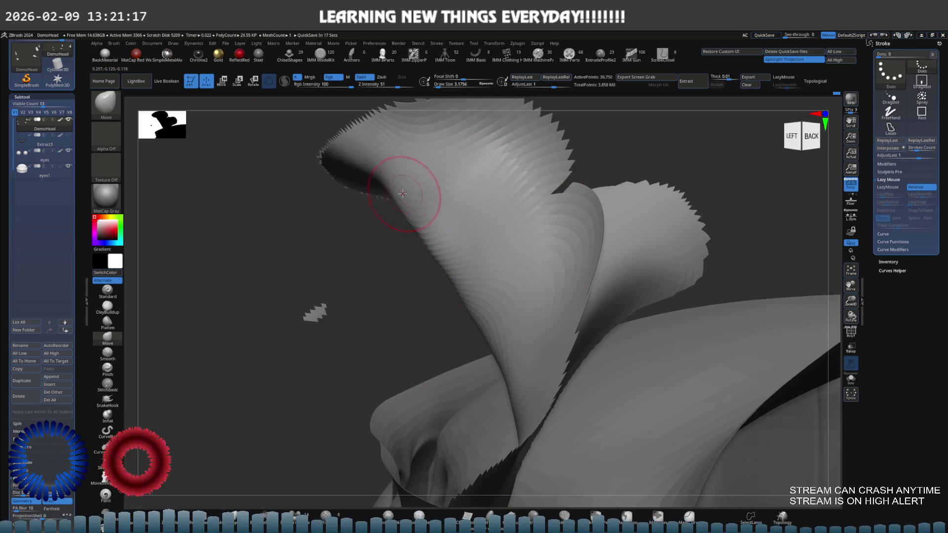
right_drag(452, 259, 499, 279)
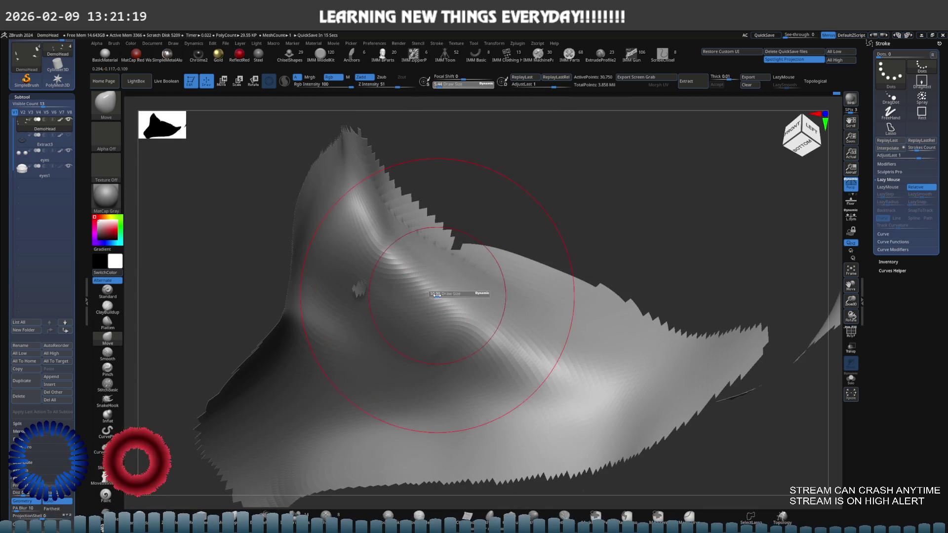
mouse_move(434, 296)
mouse_down()
mouse_move(392, 250)
mouse_move(417, 247)
mouse_up()
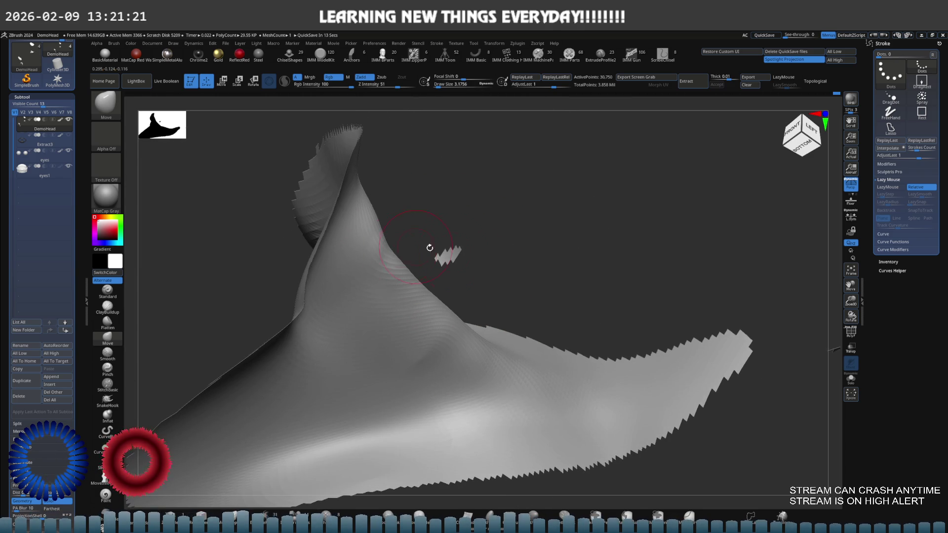
key(s)
click(405, 253)
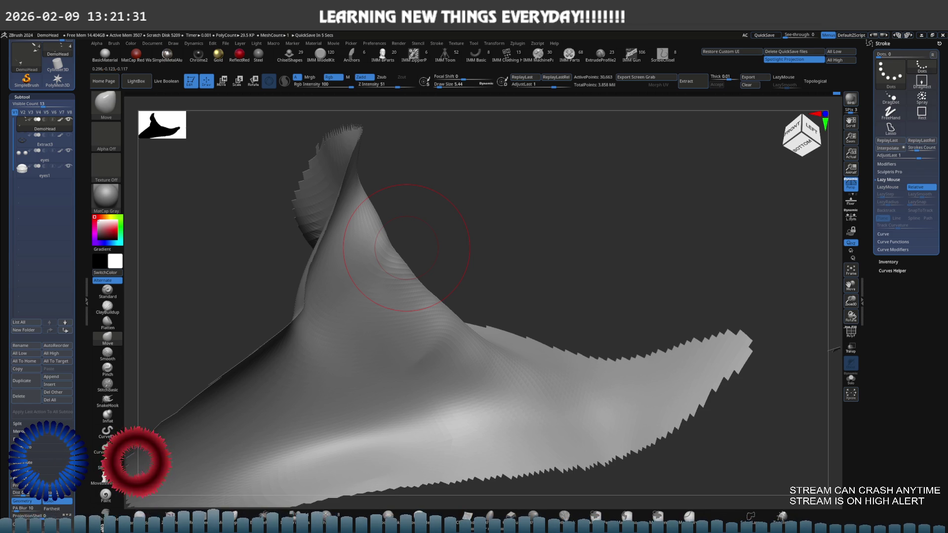
Unhide the whole head again and snap it to a side view.
drag(494, 273, 434, 290)
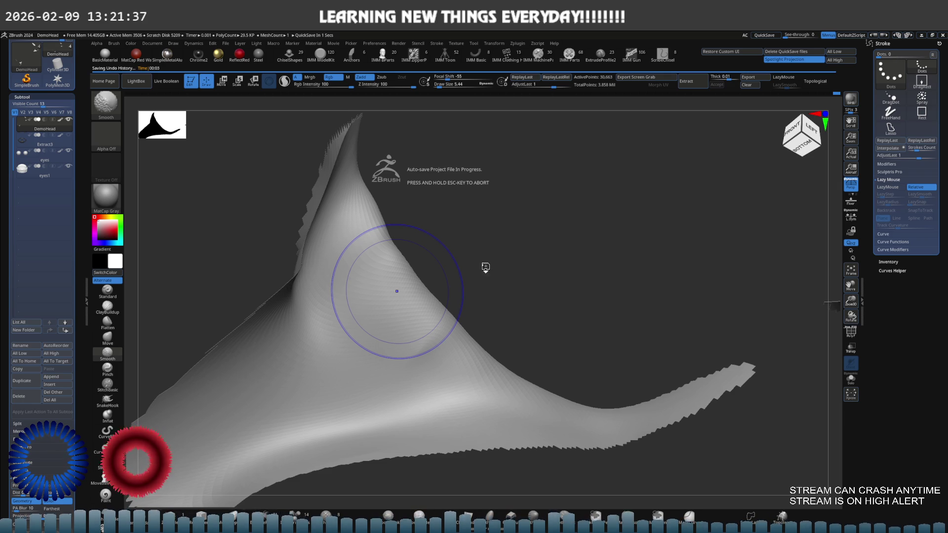
mouse_move(499, 275)
mouse_down()
mouse_move(443, 206)
mouse_move(434, 223)
mouse_move(470, 250)
mouse_move(597, 237)
mouse_up()
ctrl+shift+click(519, 245)
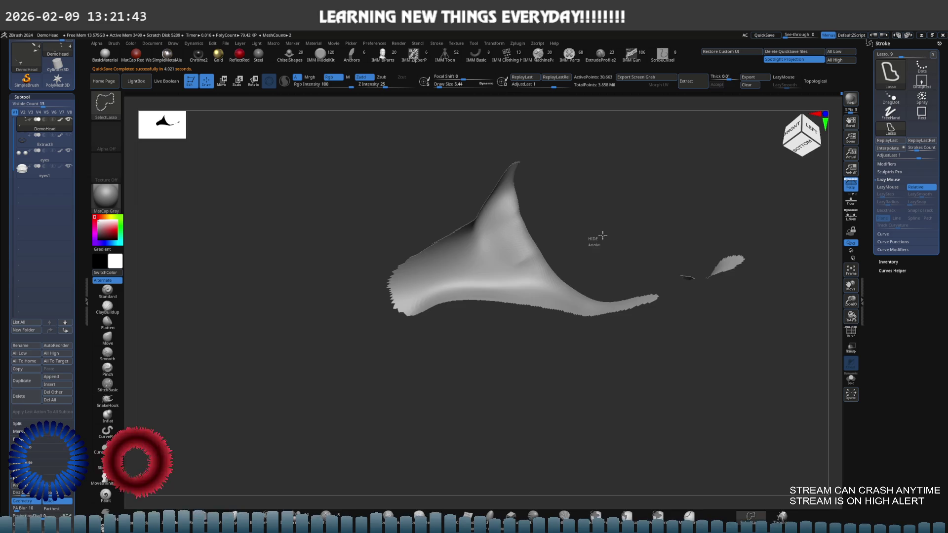
ctrl+shift+click(597, 237)
mouse_move(487, 249)
mouse_down()
mouse_move(474, 282)
mouse_move(493, 267)
mouse_move(456, 299)
mouse_up()
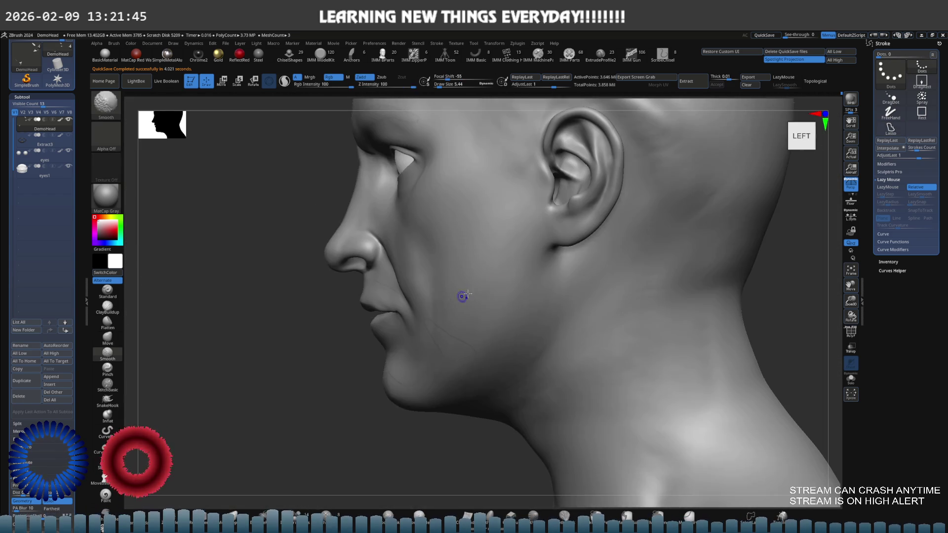
scroll(456, 300, up, 2)
scroll(482, 324, up, 2)
scroll(482, 318, up, 2)
scroll(517, 316, up, 2)
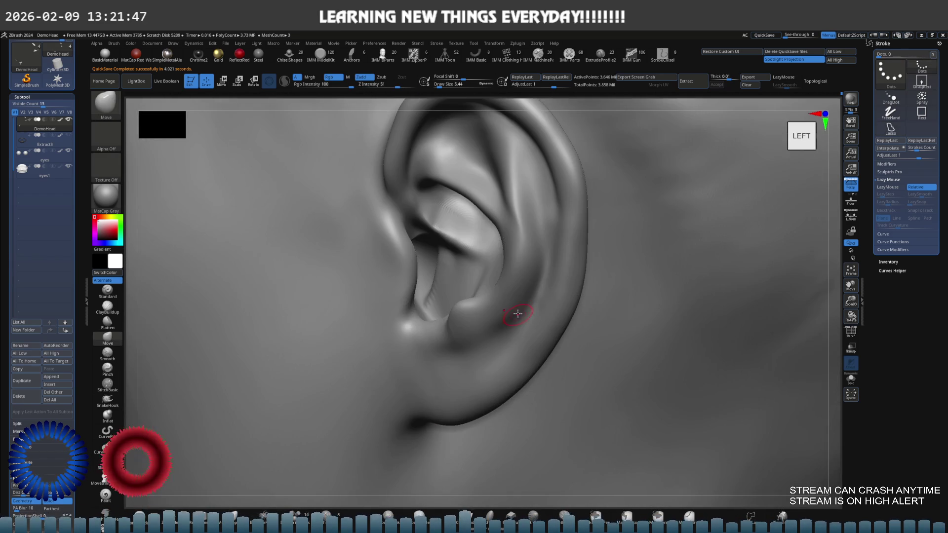
Smooth at a lower subdivision level and reshape the ear's concha with an enlarged brush.
key(s)
drag(517, 310, 534, 309)
key(shift)
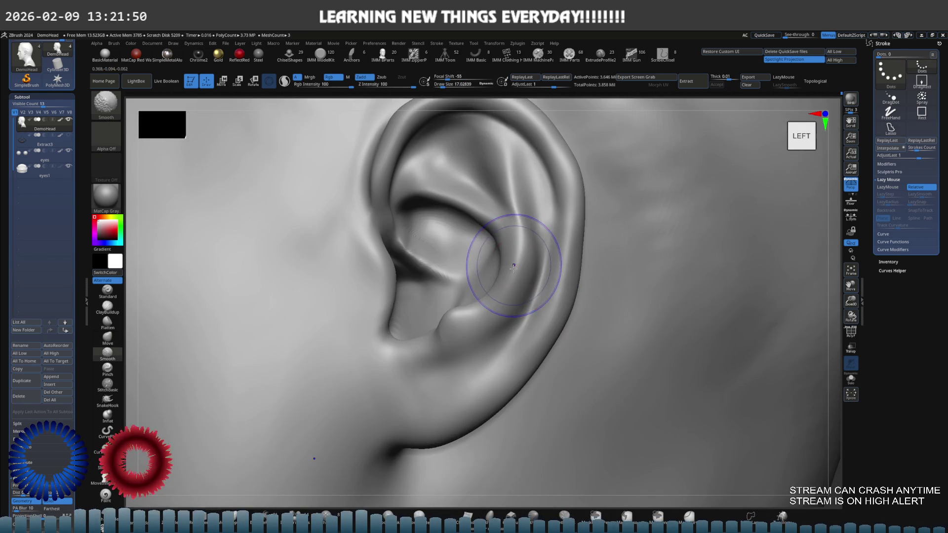
key(shift+d)
key(shift+d)
key(shift+d)
right_drag(511, 279, 495, 298)
key(bracketright)
mouse_move(487, 287)
mouse_down()
mouse_move(469, 341)
mouse_move(477, 288)
mouse_up()
key(bracketright)
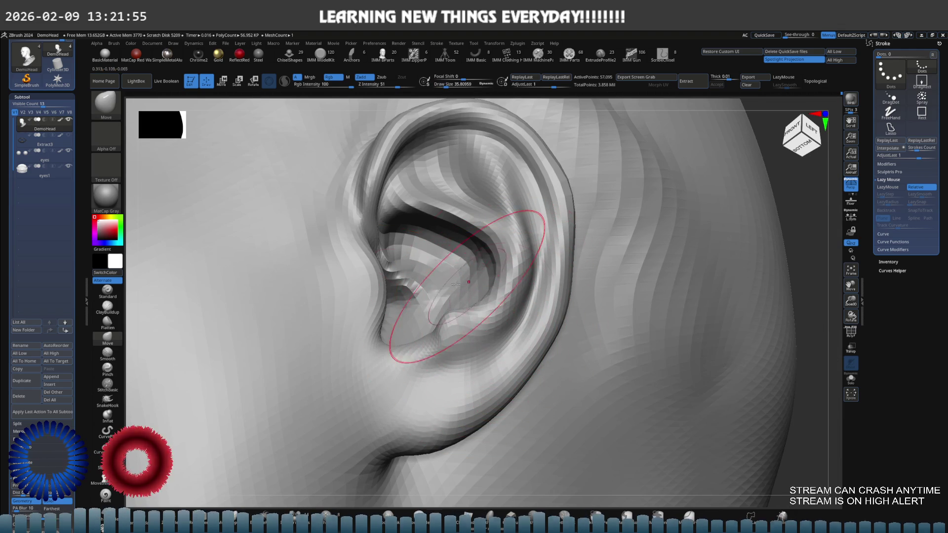
right_drag(318, 237, 318, 222)
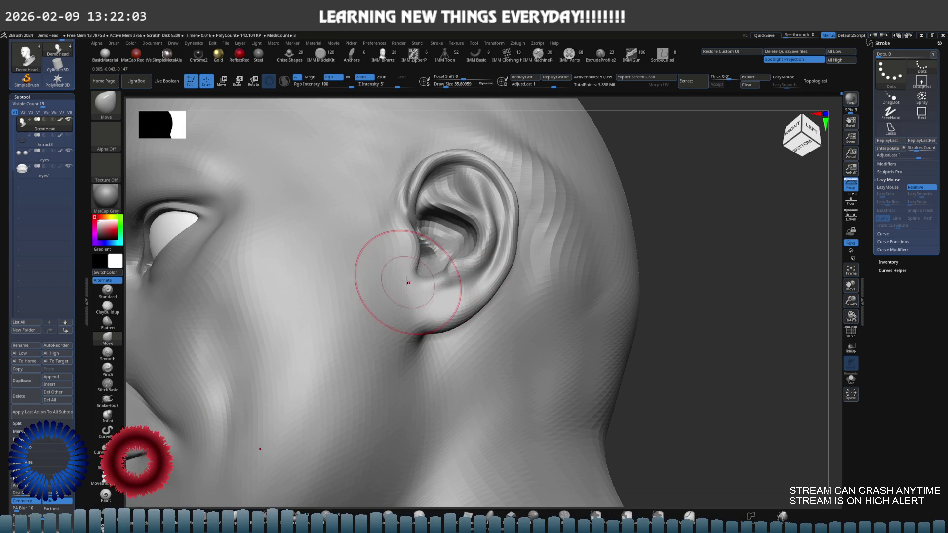
Step between subdivision levels and add clay to the ear with ClayBuildup from a front-left view.
mouse_move(392, 255)
right_down()
mouse_move(377, 244)
mouse_move(417, 257)
right_up()
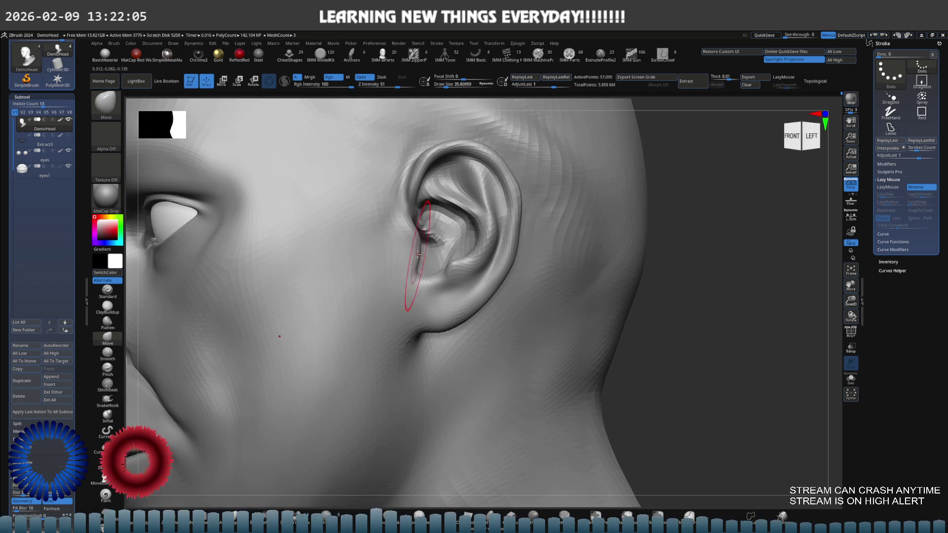
key(shift+d)
key(b)
key(c)
key(b)
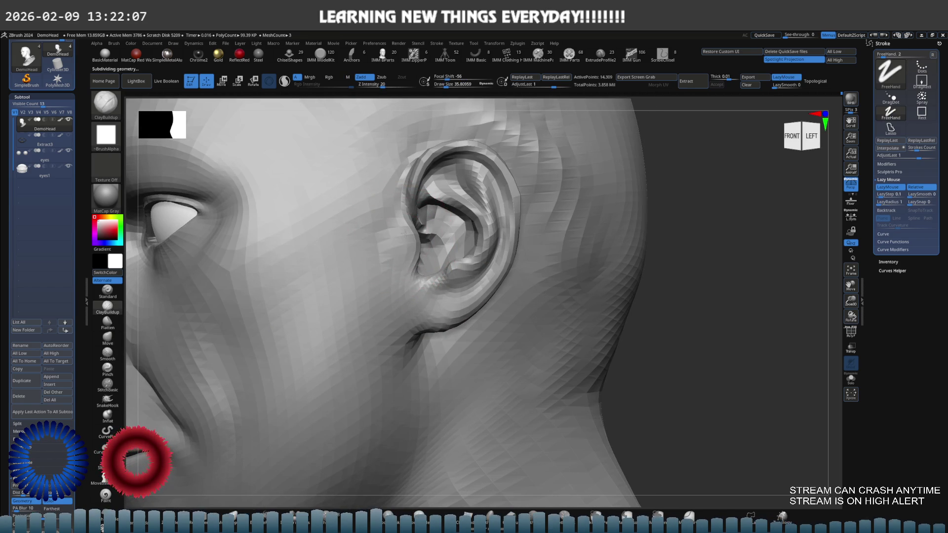
key(d)
key(d)
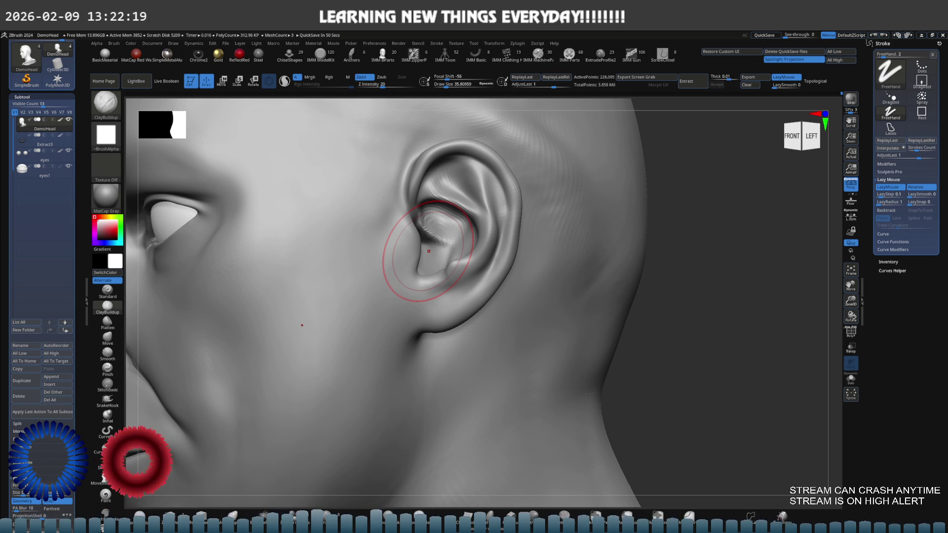
scroll(524, 237, up, 3)
key(ctrl)
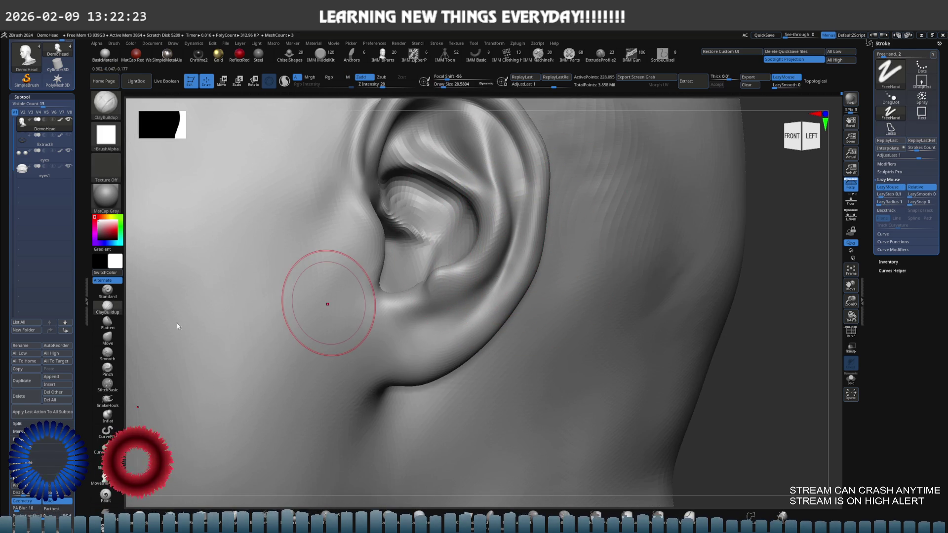
Reshape and sculpt along the antihelix with the Standard brush from the side.
click(108, 290)
right_drag(519, 232, 504, 198)
drag(504, 199, 465, 293)
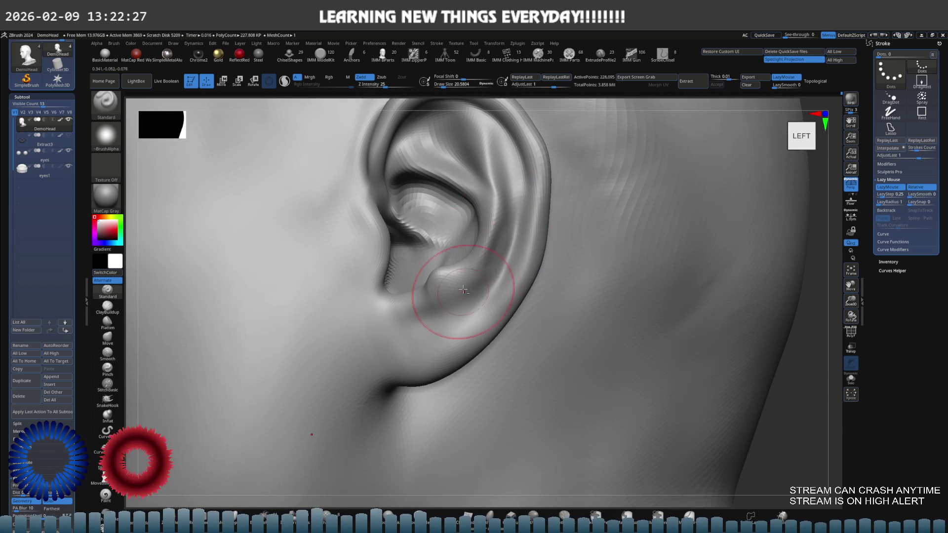
shift+drag(497, 233, 486, 244)
mouse_move(508, 230)
right_down()
mouse_move(488, 233)
mouse_move(480, 254)
right_up()
Switch to Move, set a side view and zoom out to show the whole ear.
key(b)
key(m)
key(v)
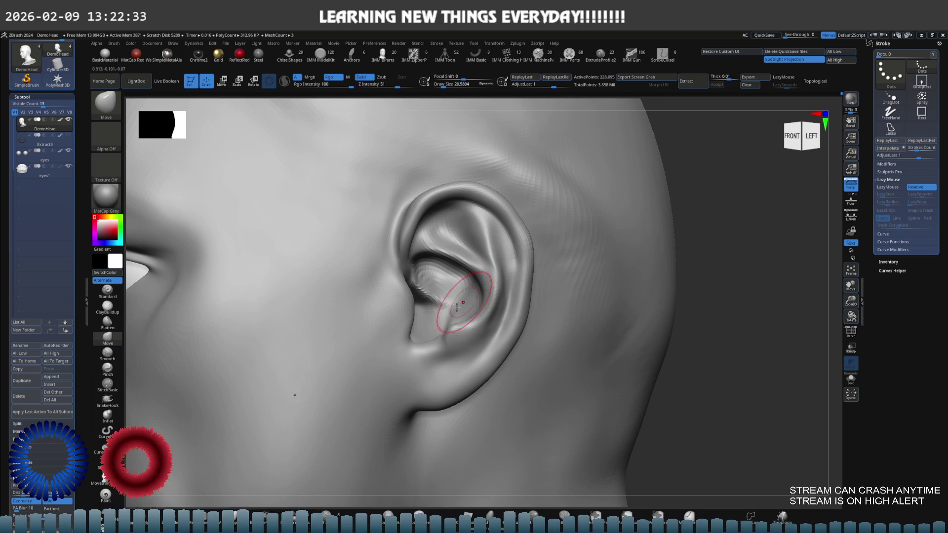
mouse_move(465, 299)
right_down()
mouse_move(411, 293)
mouse_move(538, 281)
right_up()
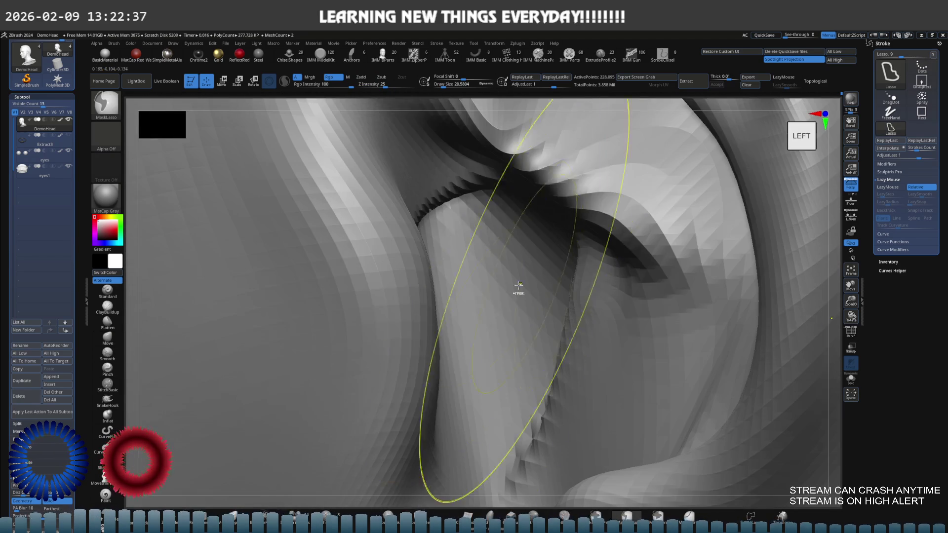
key(space)
key(s)
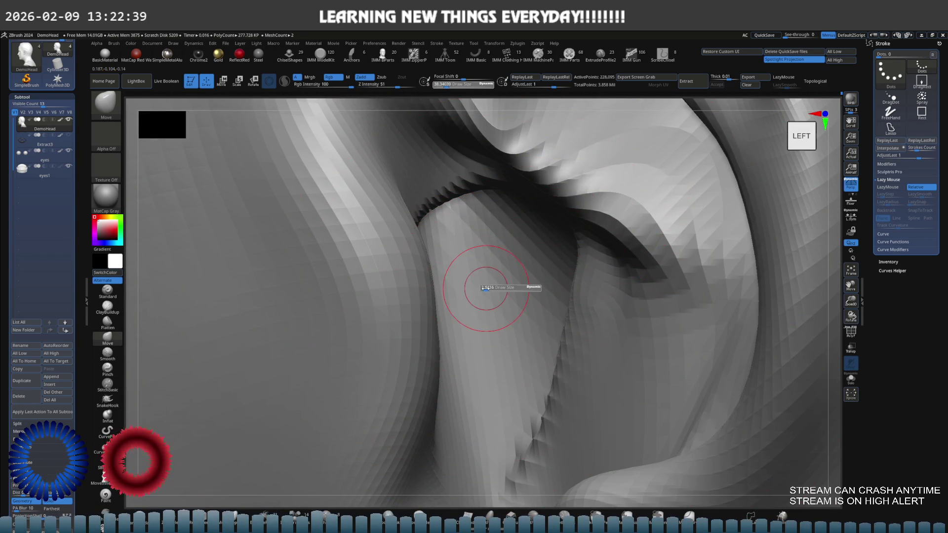
mouse_move(508, 274)
alt+right_down()
mouse_move(478, 273)
mouse_move(452, 290)
mouse_move(537, 277)
alt+right_up()
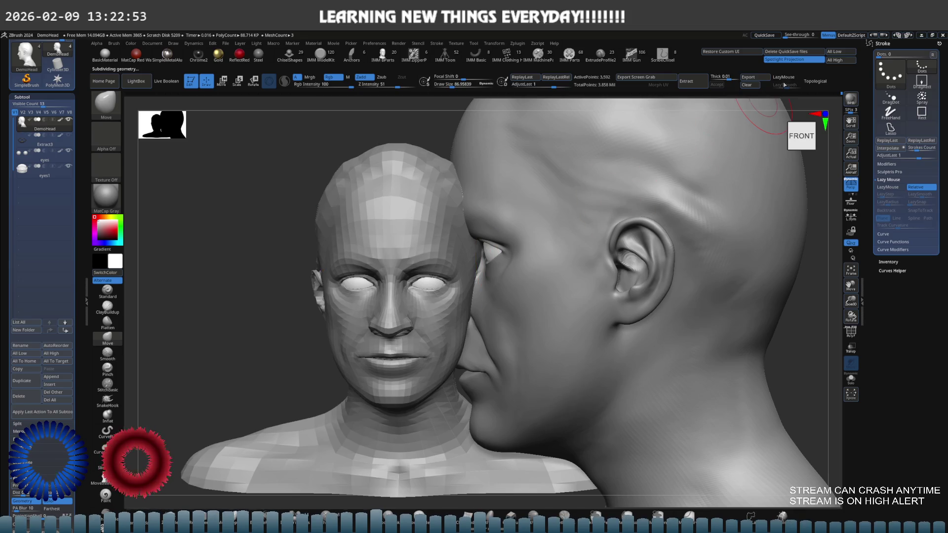
Hide the profile head, view the smoothed head from the front, toggle the Beard subtool, and zoom on the face.
click(750, 86)
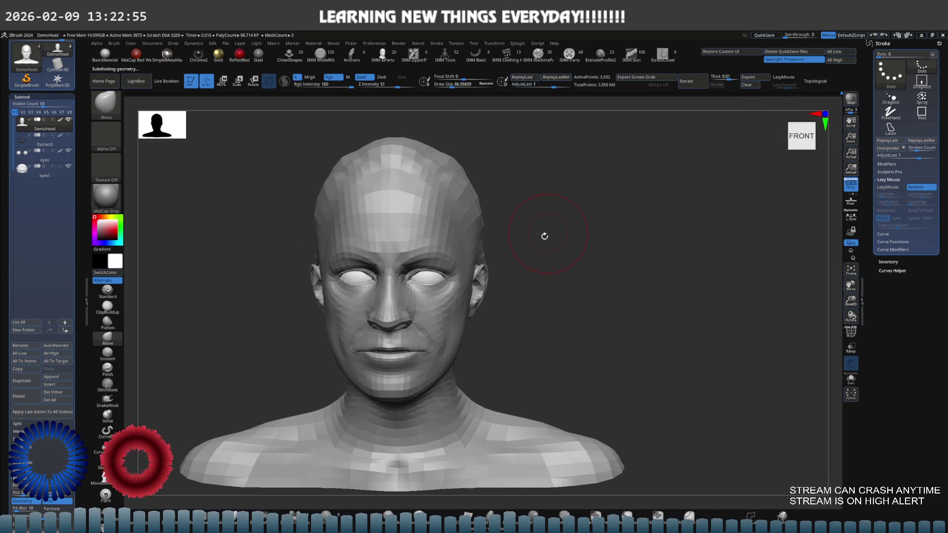
mouse_move(534, 248)
mouse_down()
mouse_move(510, 242)
mouse_move(528, 238)
mouse_up()
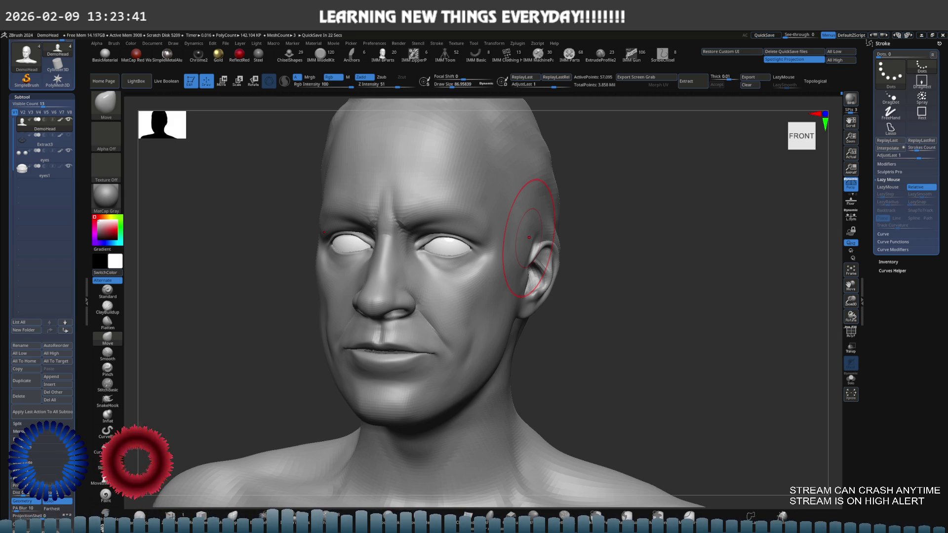
mouse_move(519, 275)
right_down()
mouse_move(478, 272)
mouse_move(512, 265)
right_up()
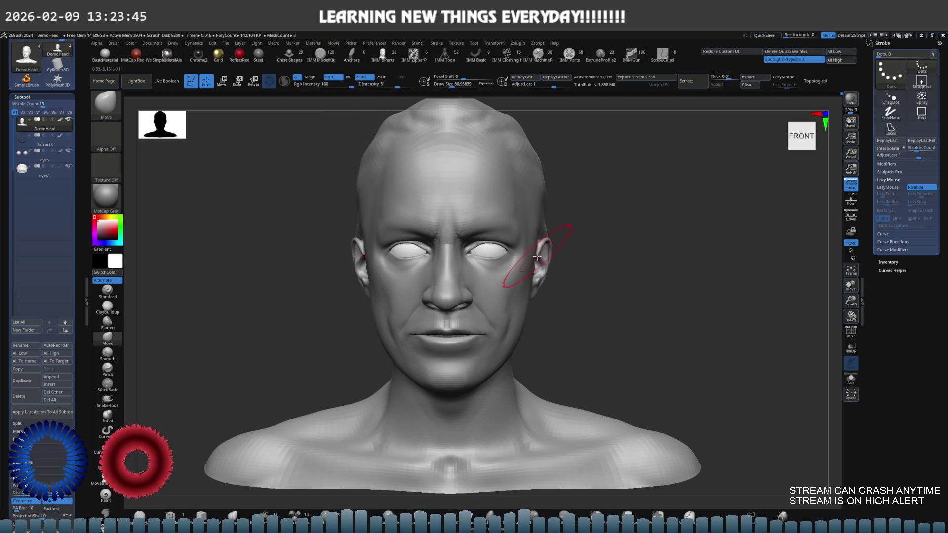
click(69, 136)
click(69, 135)
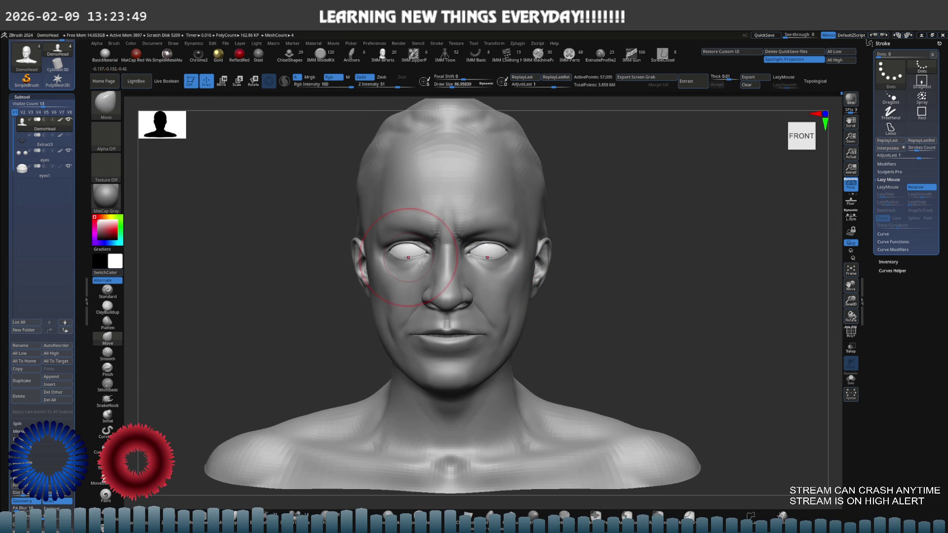
mouse_move(460, 284)
alt+right_down()
mouse_move(521, 289)
mouse_move(487, 306)
mouse_move(495, 317)
mouse_move(552, 306)
alt+right_up()
Orbit under the ear, drop a subdivision level and shrink the brush for earlobe work.
key(space)
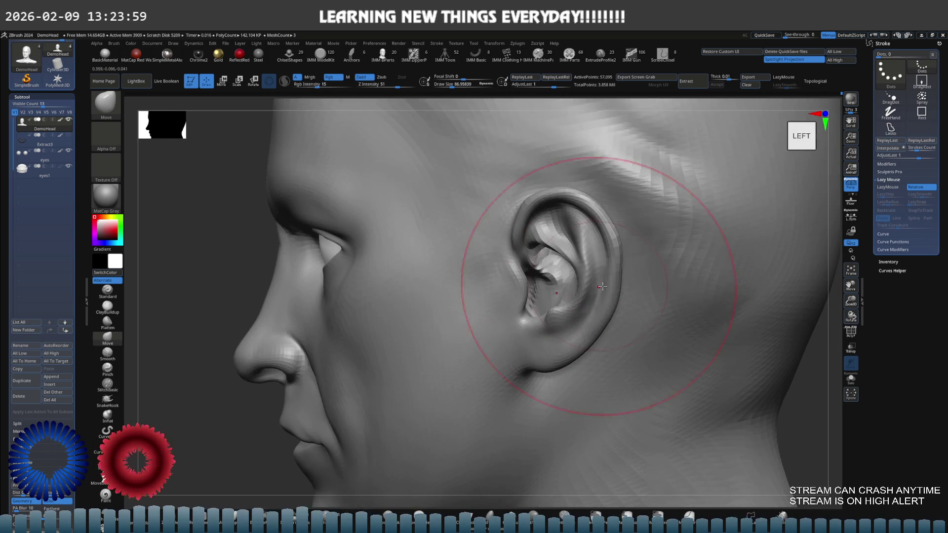
mouse_move(552, 305)
alt+right_down()
mouse_move(582, 304)
mouse_move(569, 327)
alt+right_up()
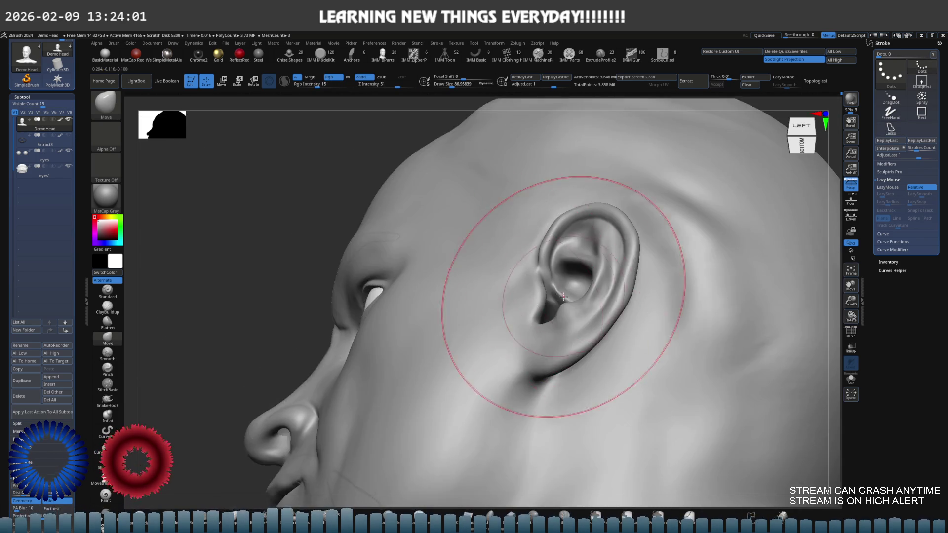
key(s)
drag(548, 338, 530, 339)
right_drag(403, 370, 493, 320)
key(shift+d)
key(s)
drag(489, 321, 474, 326)
key(s)
mouse_move(474, 326)
right_down()
mouse_move(493, 307)
mouse_move(454, 326)
right_up()
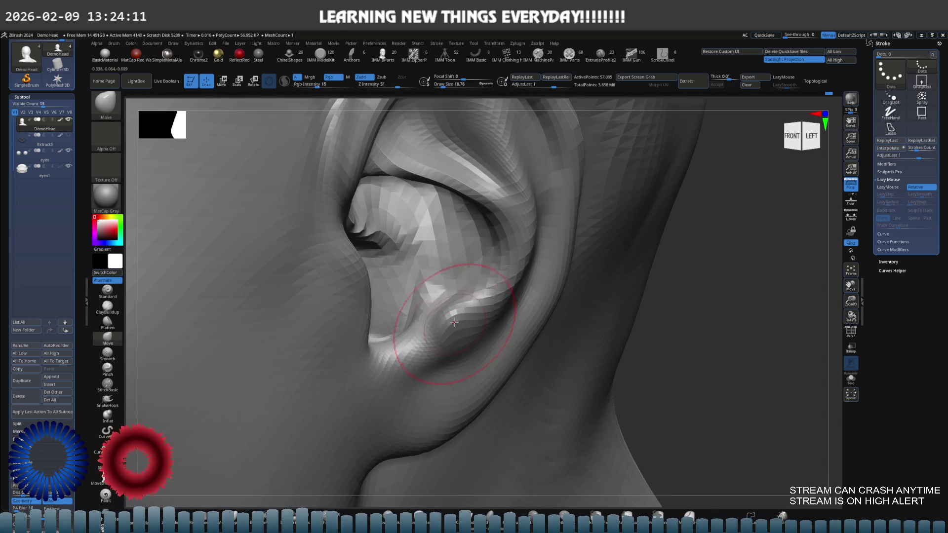
Lasso-isolate the lower earlobe, shape it, unhide the mesh and raise the subdivision level.
ctrl+shift+drag(514, 279, 428, 415)
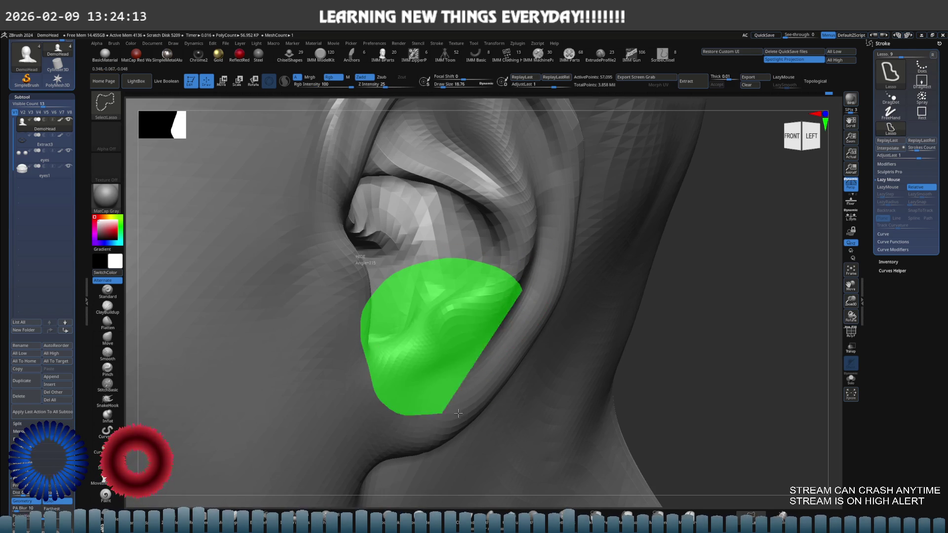
mouse_move(462, 296)
right_down()
mouse_move(456, 324)
mouse_move(479, 355)
right_up()
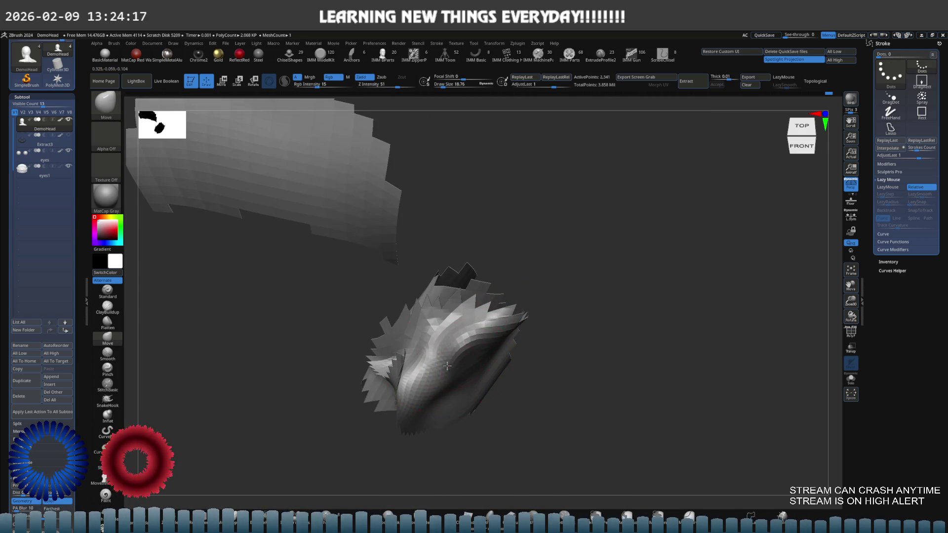
ctrl+shift+click(570, 340)
mouse_move(583, 338)
right_down()
mouse_move(491, 300)
mouse_move(519, 264)
mouse_move(474, 286)
mouse_move(540, 310)
mouse_move(546, 292)
mouse_move(587, 287)
mouse_move(514, 296)
mouse_move(541, 302)
right_up()
key(s)
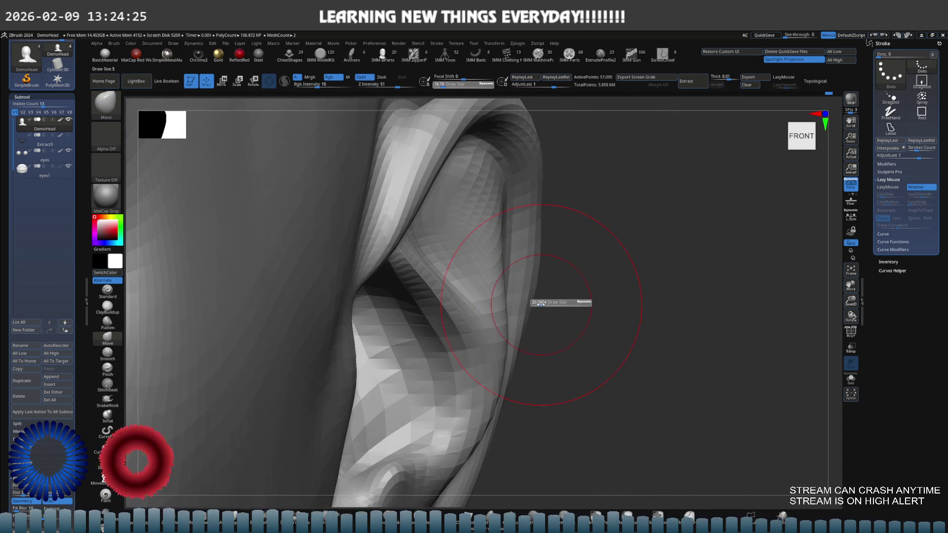
mouse_move(482, 326)
alt+right_down()
mouse_move(485, 297)
mouse_move(483, 339)
alt+right_up()
key(ctrl+d)
alt+right_drag(533, 299, 522, 291)
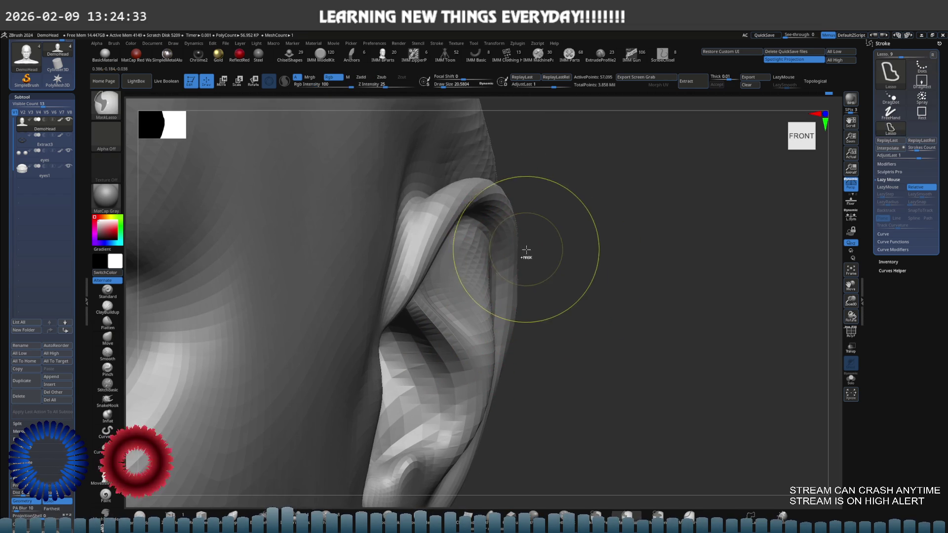
Refine the ear rim from above, then bring the forehead and eyes into close front view for smoothing.
right_drag(525, 250, 516, 320)
key(shift)
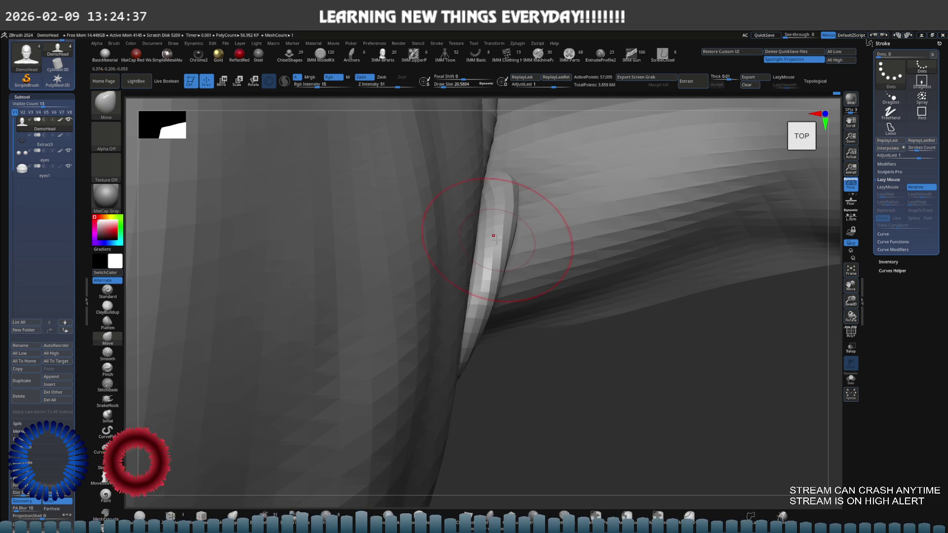
mouse_move(493, 236)
right_down()
mouse_move(338, 284)
mouse_move(317, 317)
right_up()
mouse_move(355, 282)
alt+right_down()
mouse_move(418, 268)
mouse_move(474, 282)
mouse_move(445, 281)
alt+right_up()
key(shift)
key(shift)
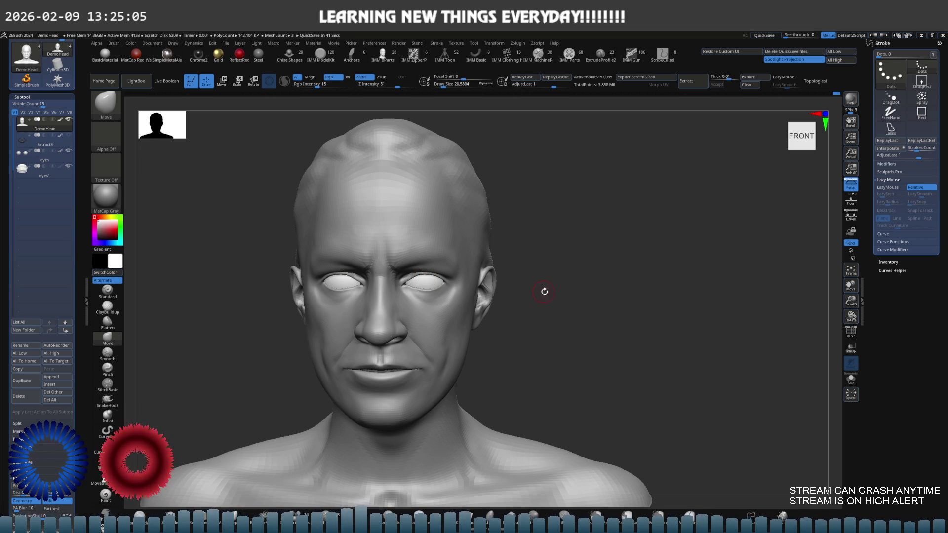
Recentre the head at a three-quarter right view and size the Move brush for the nasolabial area.
key(f)
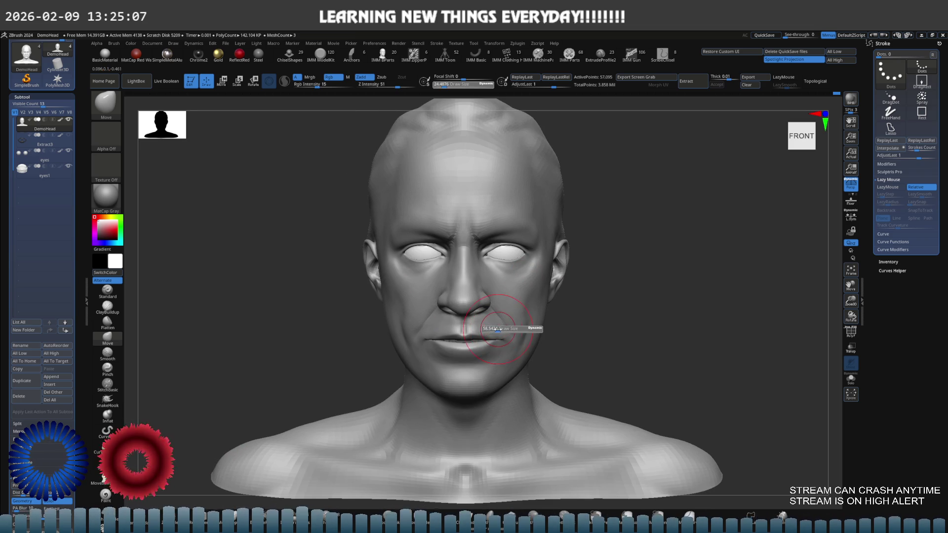
key(bracketright)
key(bracketright)
key(bracketright)
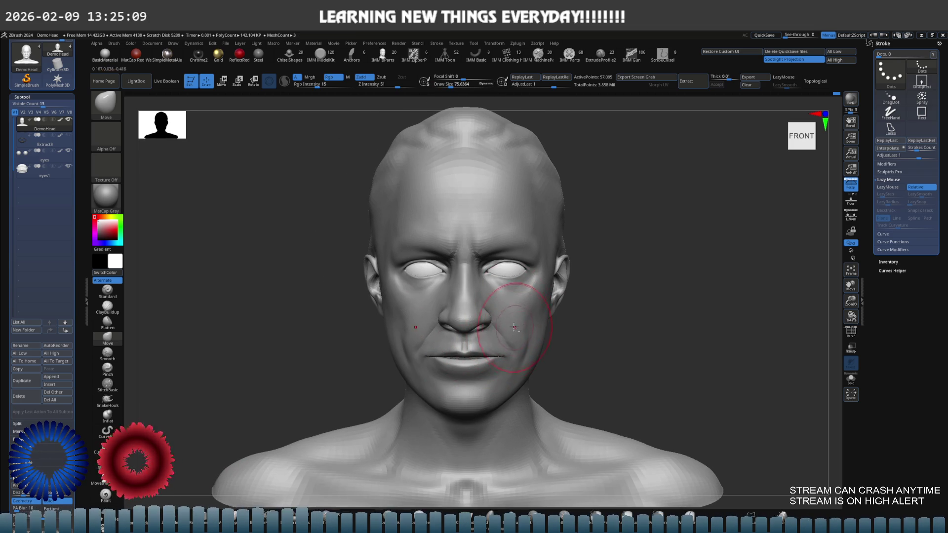
mouse_move(476, 222)
right_down()
mouse_move(526, 287)
mouse_move(560, 318)
mouse_move(578, 314)
right_up()
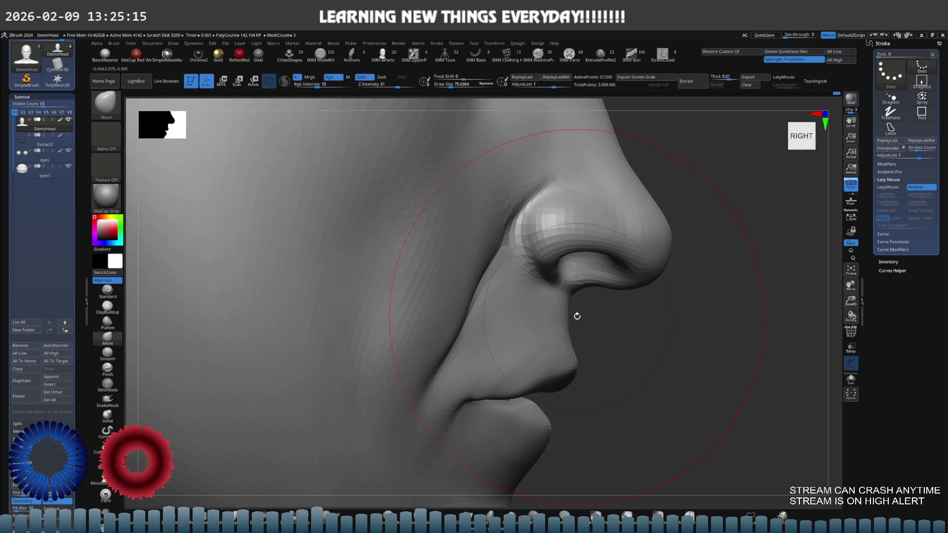
key(s)
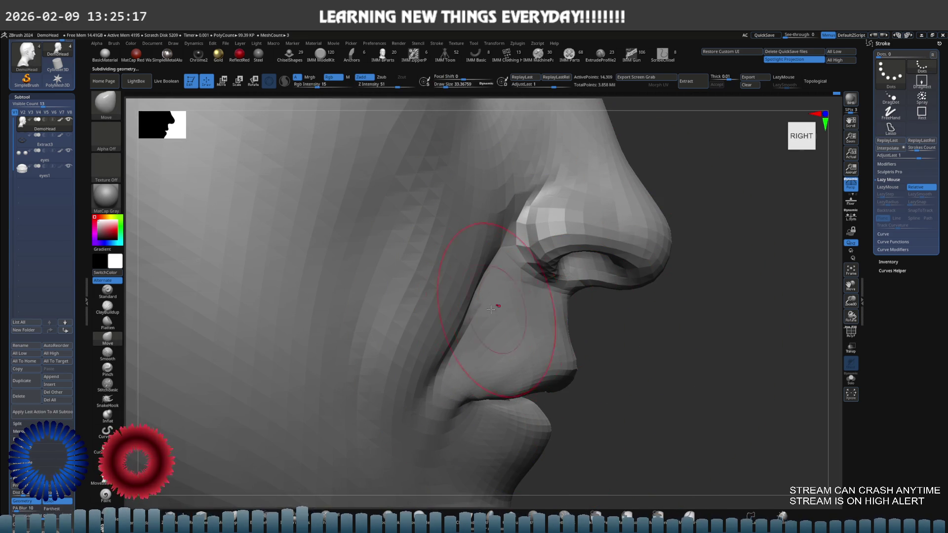
key(s)
drag(474, 309, 467, 310)
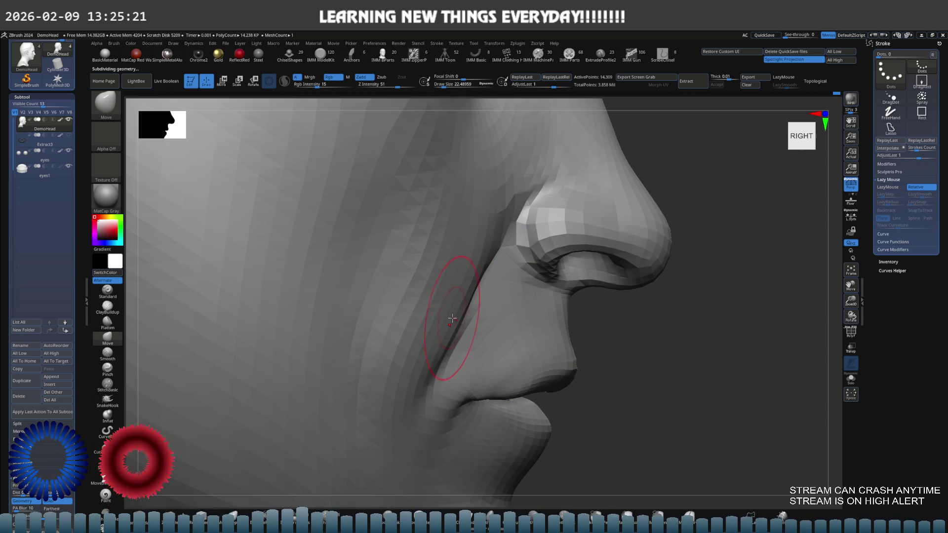
key(s)
drag(454, 314, 454, 324)
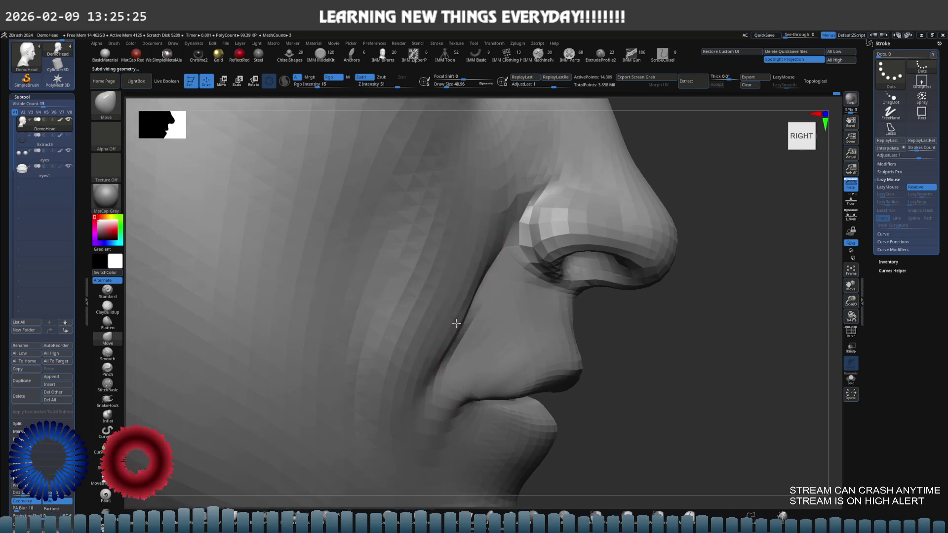
scroll(459, 324, up, 2)
key(s)
click(459, 328)
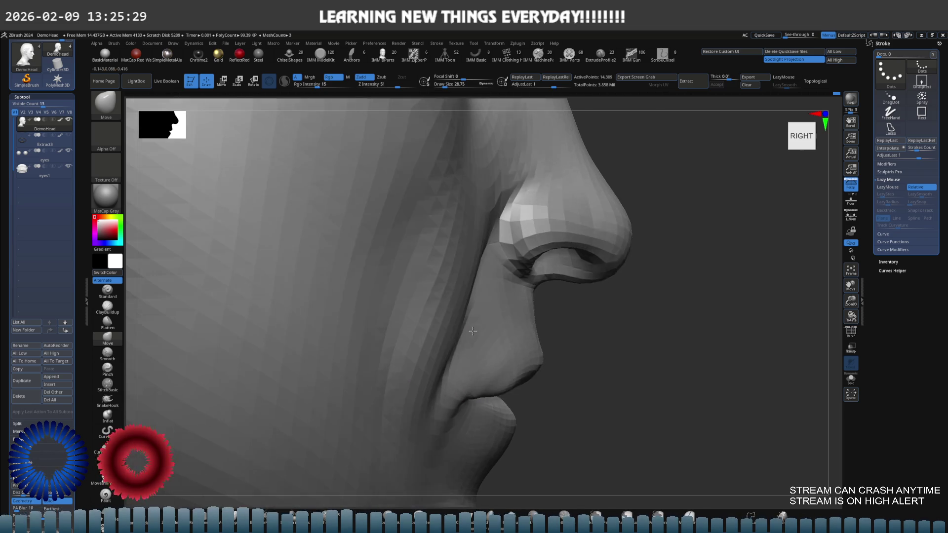
Reshape the cheek beside the nostril, then orbit around the head to review its profile.
mouse_move(457, 325)
right_down()
mouse_move(518, 301)
mouse_move(548, 304)
right_up()
scroll(527, 294, down, 2)
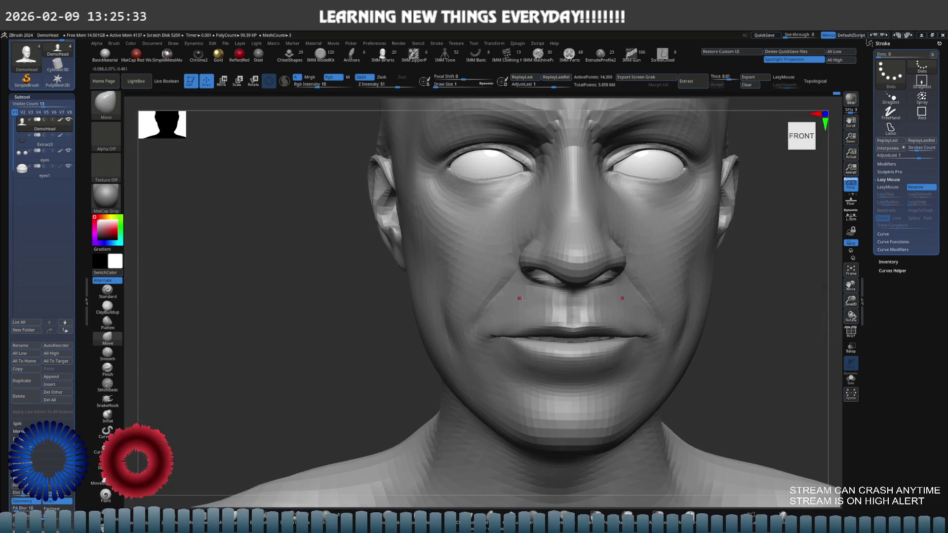
drag(548, 303, 562, 312)
scroll(539, 321, down, 2)
mouse_move(539, 321)
right_down()
mouse_move(496, 324)
mouse_move(525, 326)
right_up()
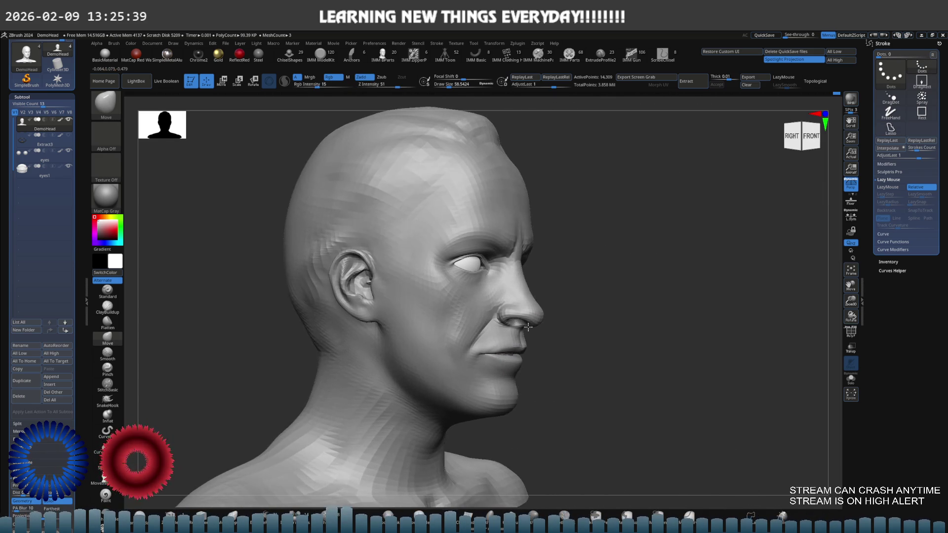
right_drag(525, 326, 565, 321)
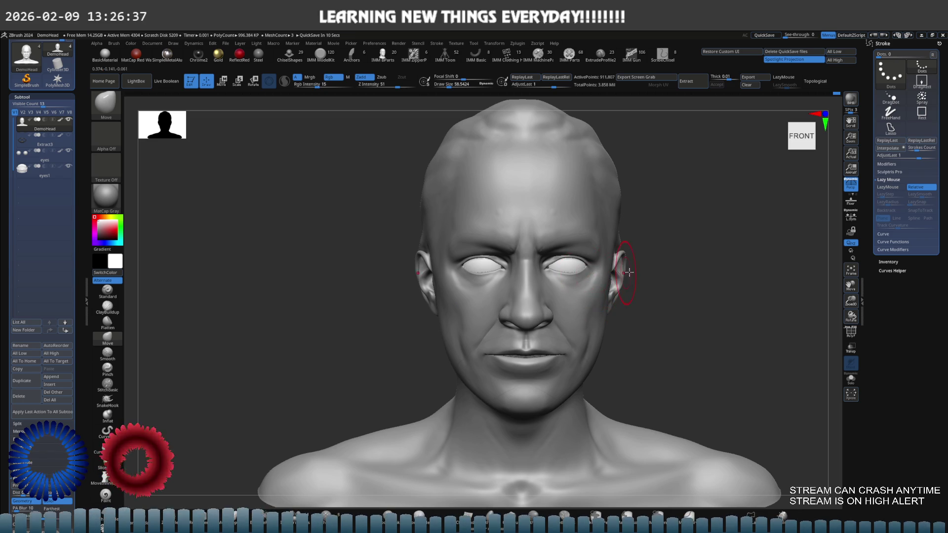
mouse_move(598, 289)
right_down()
mouse_move(585, 296)
mouse_move(570, 279)
right_up()
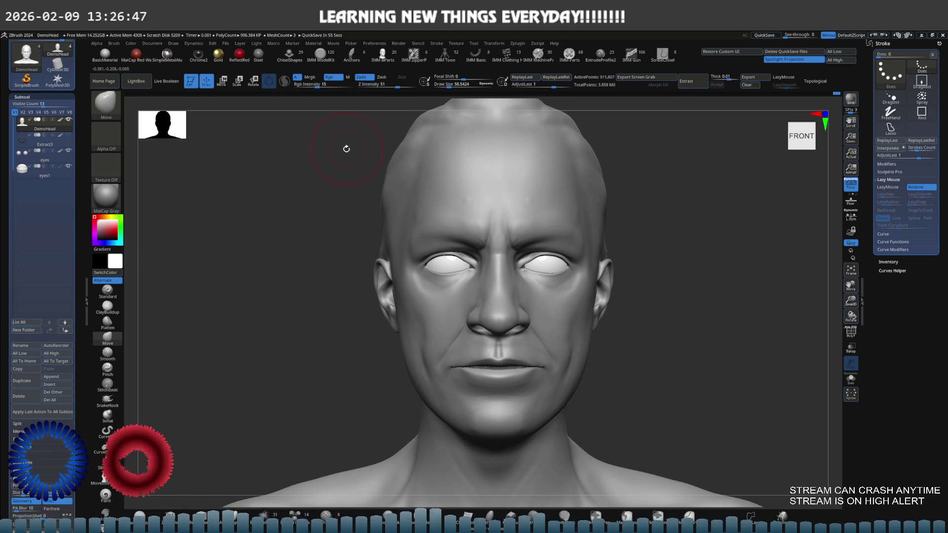
Show the Spotlight reference portrait and move and enlarge it over the canvas.
key(shift+z)
key(z)
mouse_move(255, 217)
mouse_down()
mouse_move(361, 204)
mouse_move(405, 255)
mouse_up()
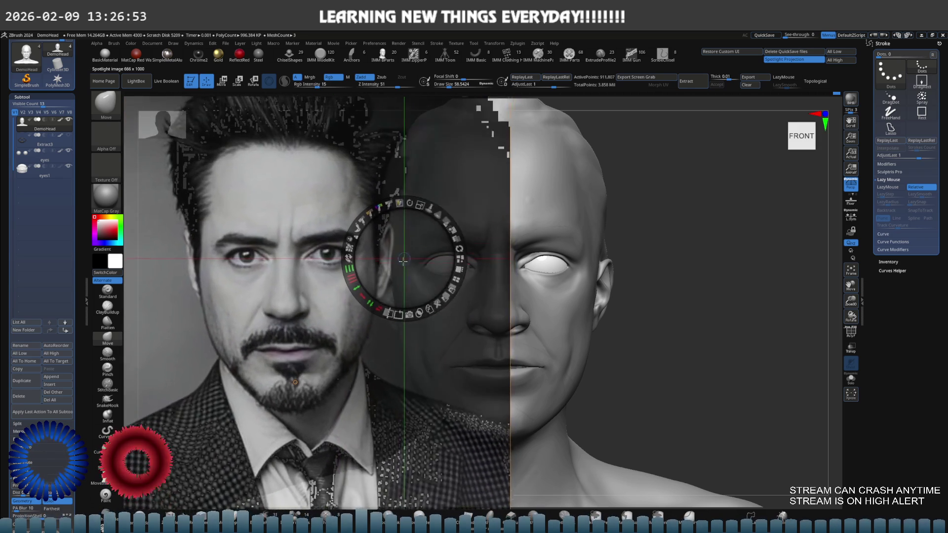
Scale, centre and fade the reference photo semi-transparent over the sculpted head.
mouse_move(405, 256)
mouse_down()
mouse_move(491, 303)
mouse_move(510, 220)
mouse_up()
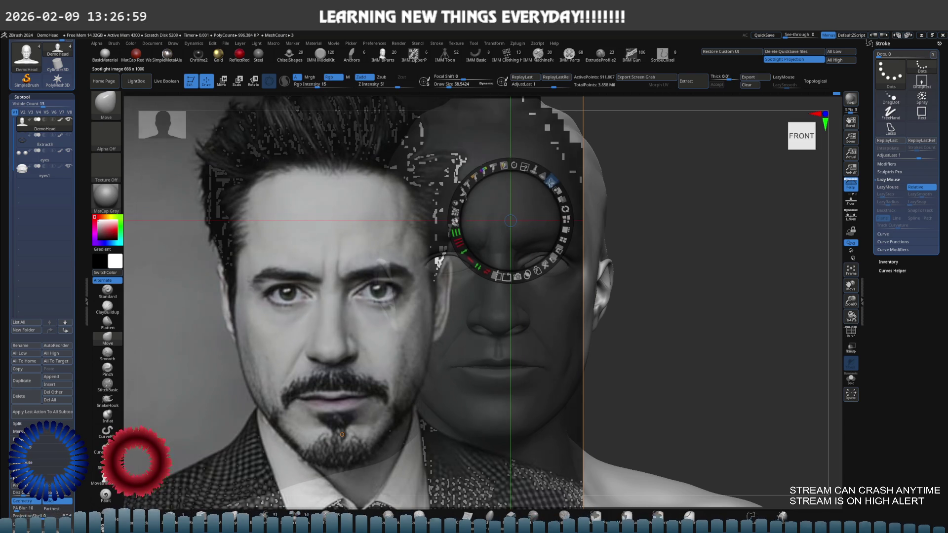
drag(553, 185, 535, 184)
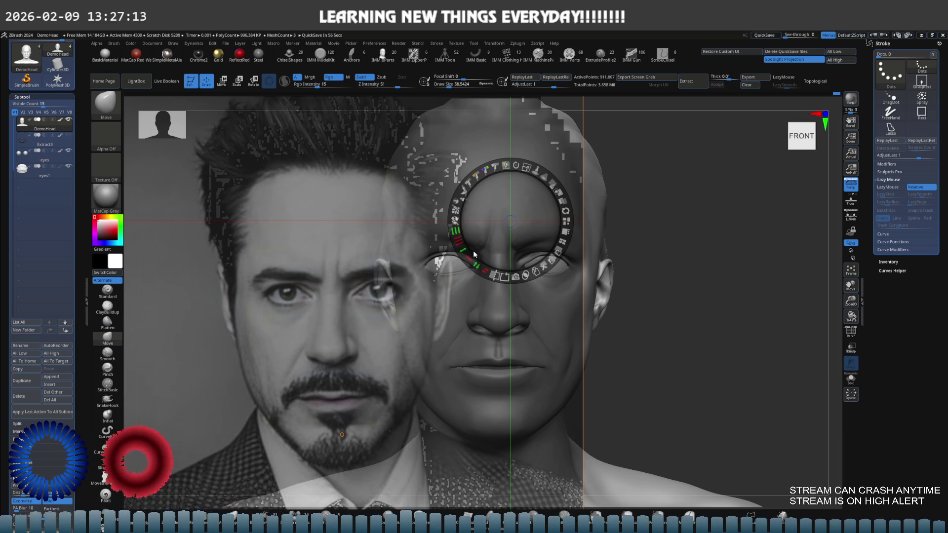
key(z)
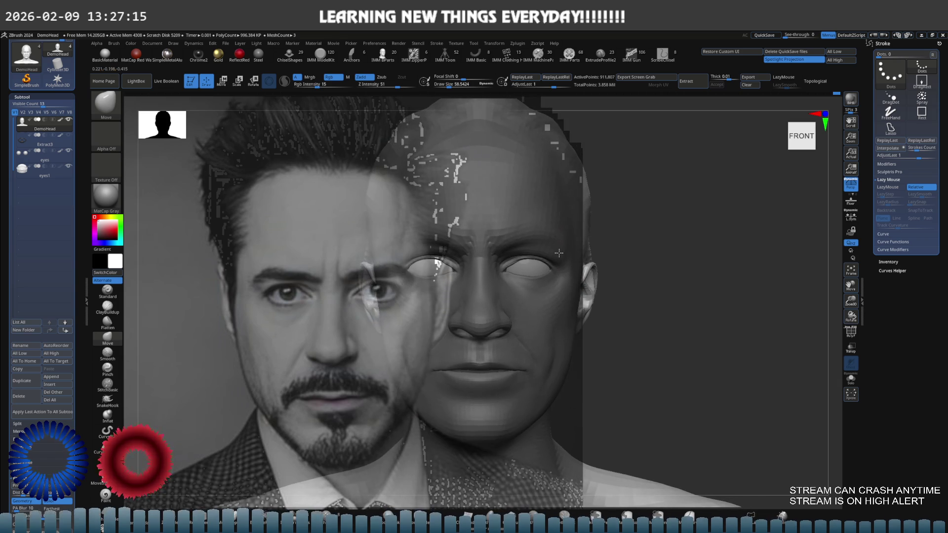
key(z)
drag(455, 229, 529, 247)
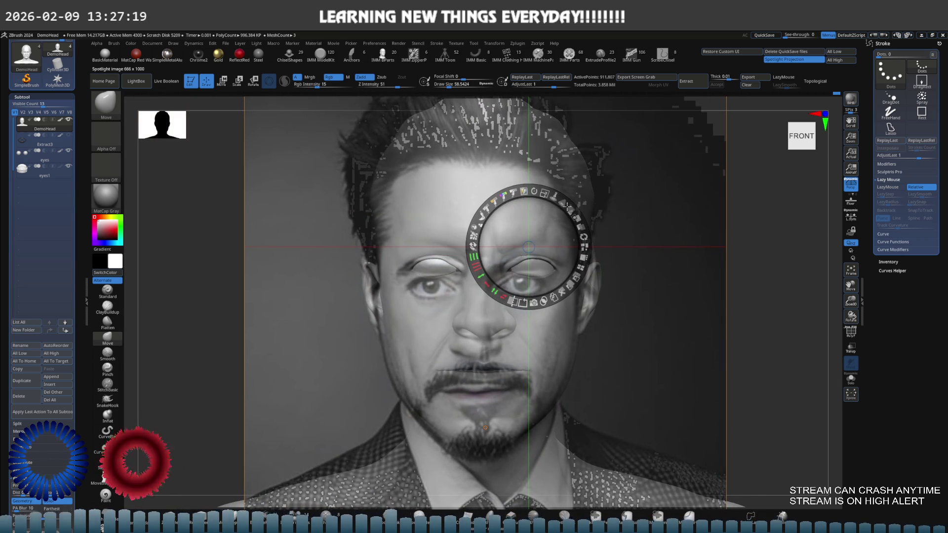
mouse_move(567, 207)
mouse_down()
mouse_move(518, 207)
mouse_move(558, 215)
mouse_up()
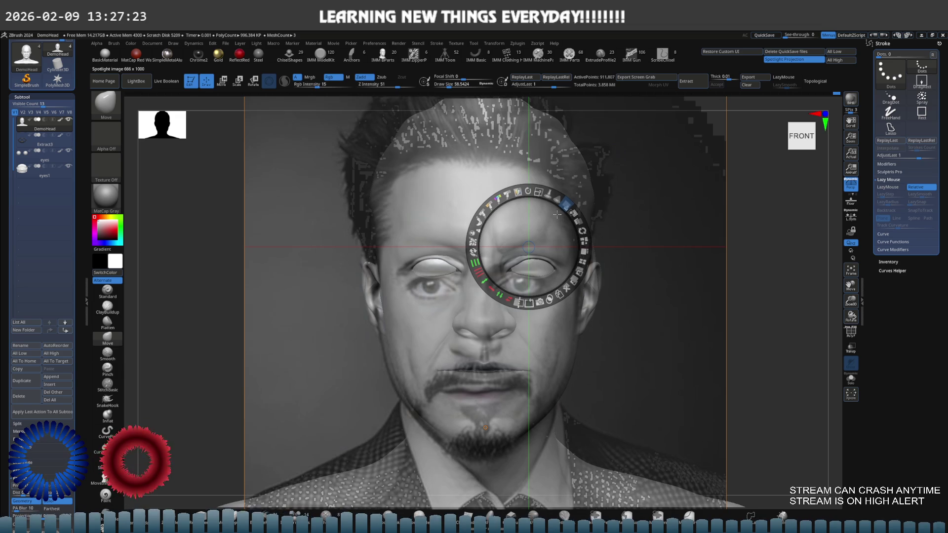
Close the Spotlight controls and slide the head left off the reference photo.
key(shift+z)
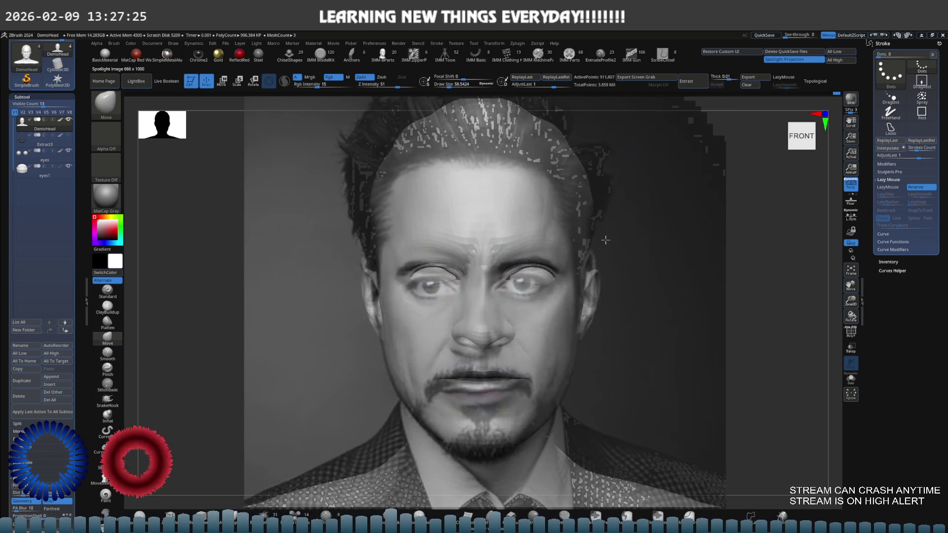
key(ctrl)
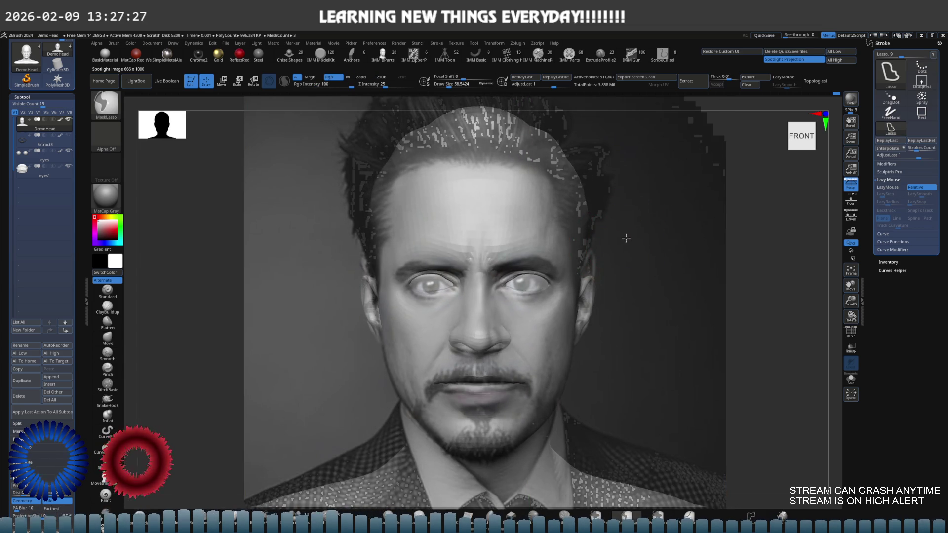
alt+right_drag(625, 215, 439, 211)
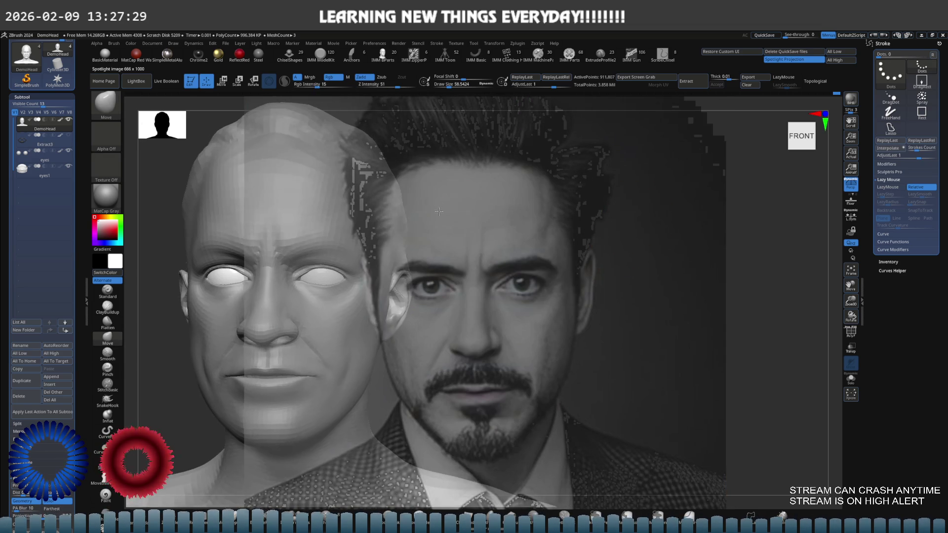
Raise the head's subdivision level and move it back under the photo at a front view.
mouse_move(319, 205)
right_down()
mouse_move(327, 230)
mouse_move(508, 234)
right_up()
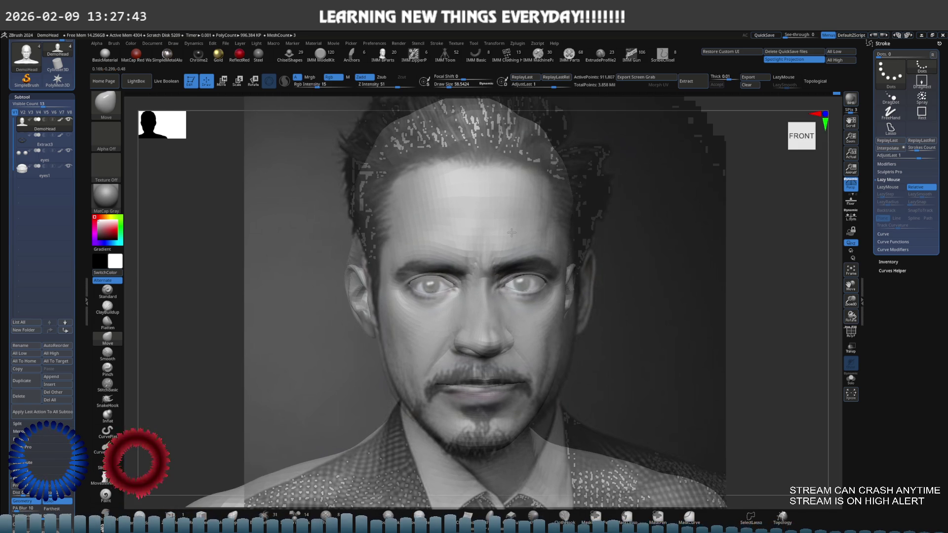
click(511, 232)
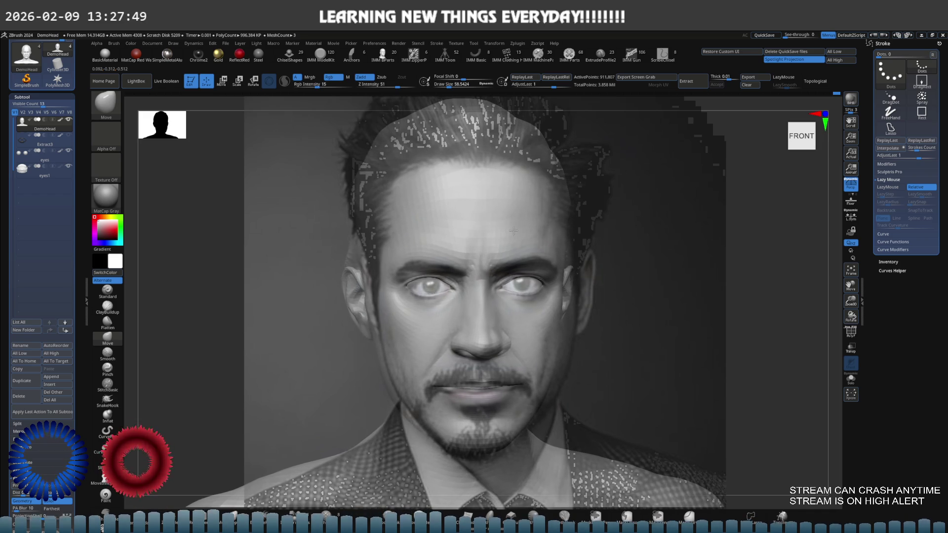
drag(514, 231, 303, 223)
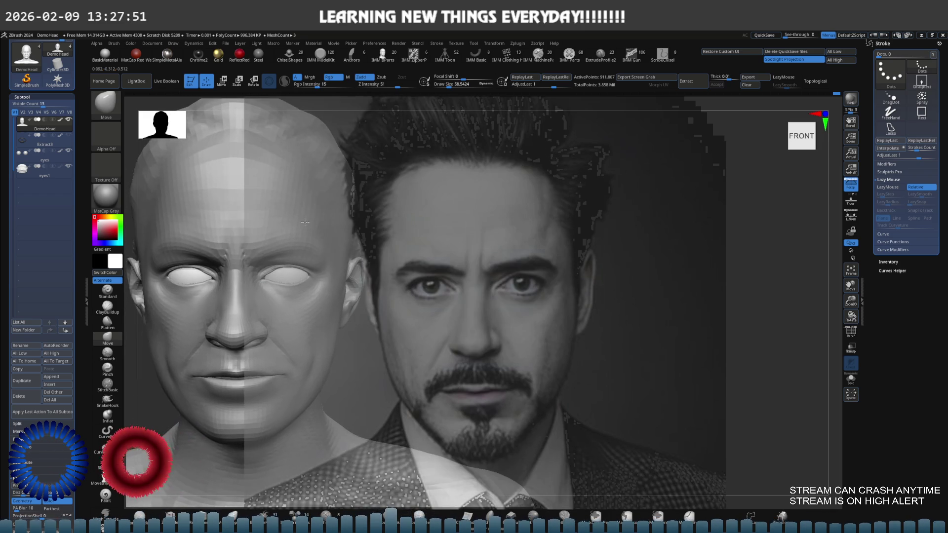
key(d)
key(shift)
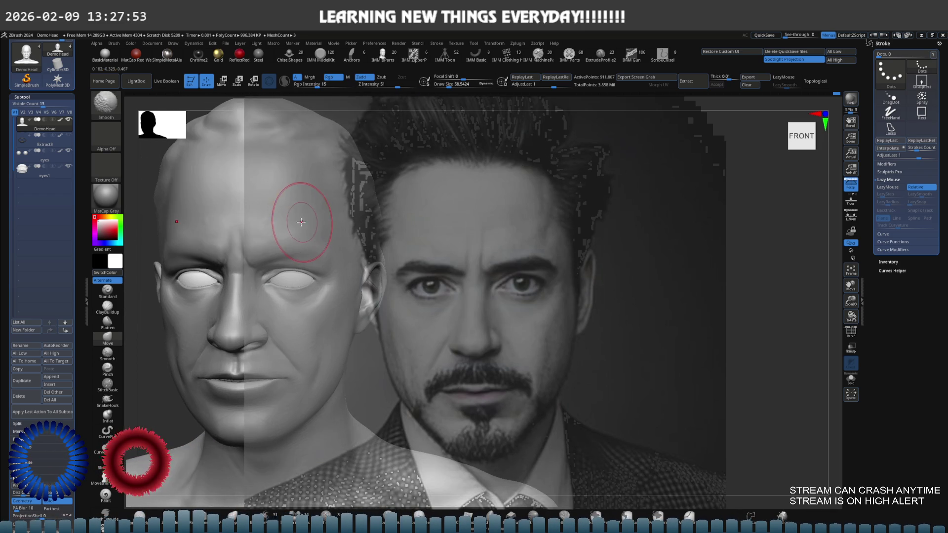
drag(303, 223, 501, 224)
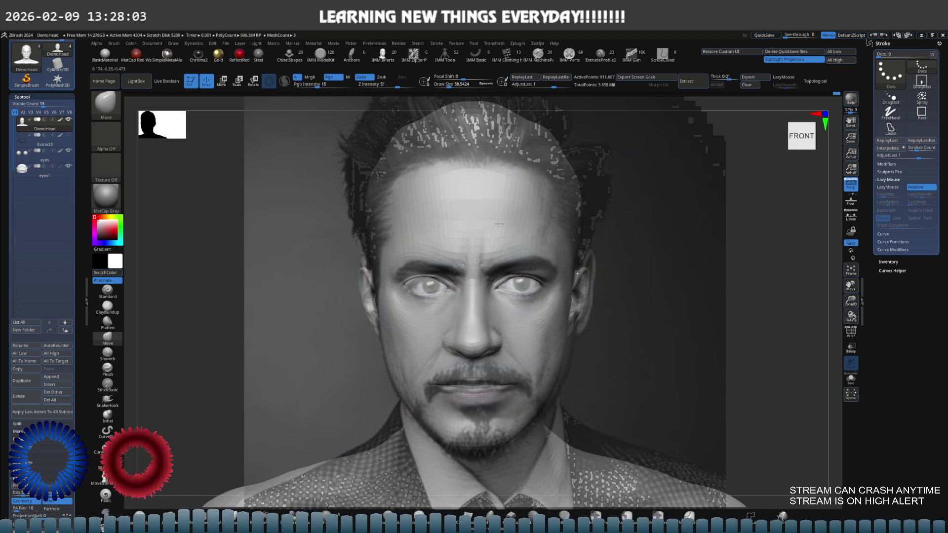
drag(498, 224, 445, 223)
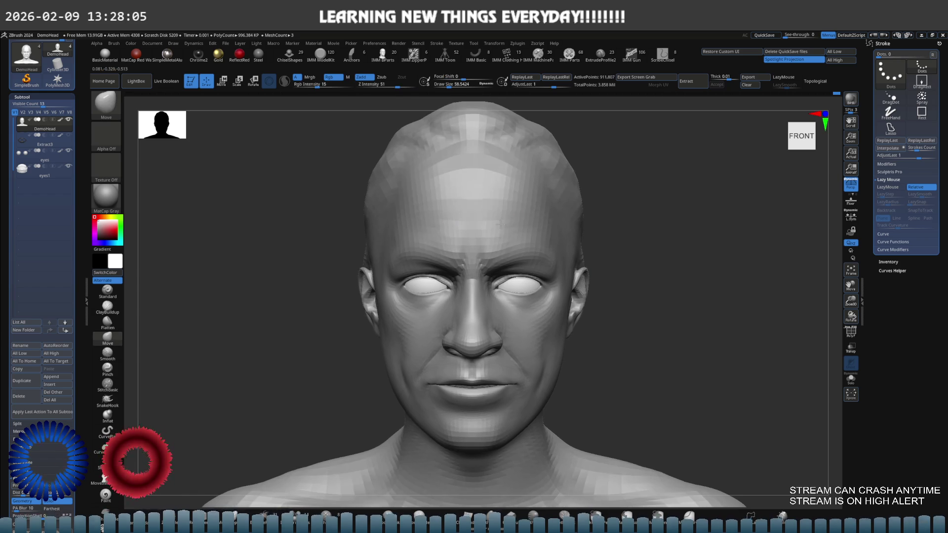
Show the Spotlight photo and raise its opacity to full over the head.
key(shift+z)
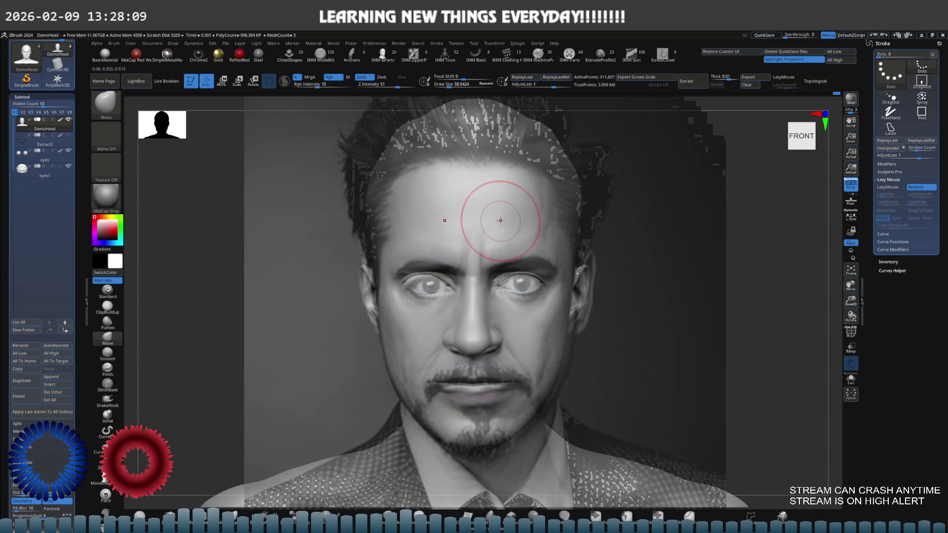
key(z)
drag(474, 256, 595, 255)
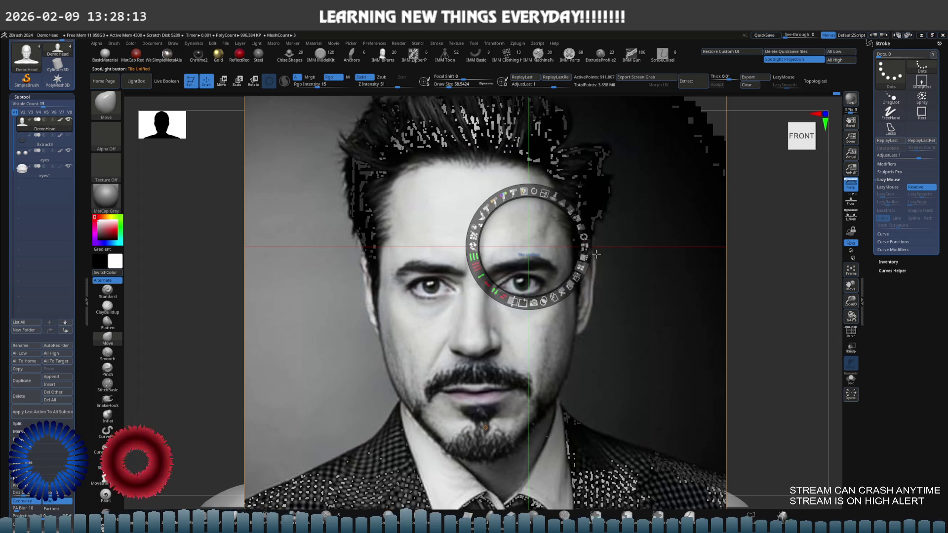
Toggle the reference photo on and off to compare it with the head.
key(z)
key(shift+z)
key(shift+z)
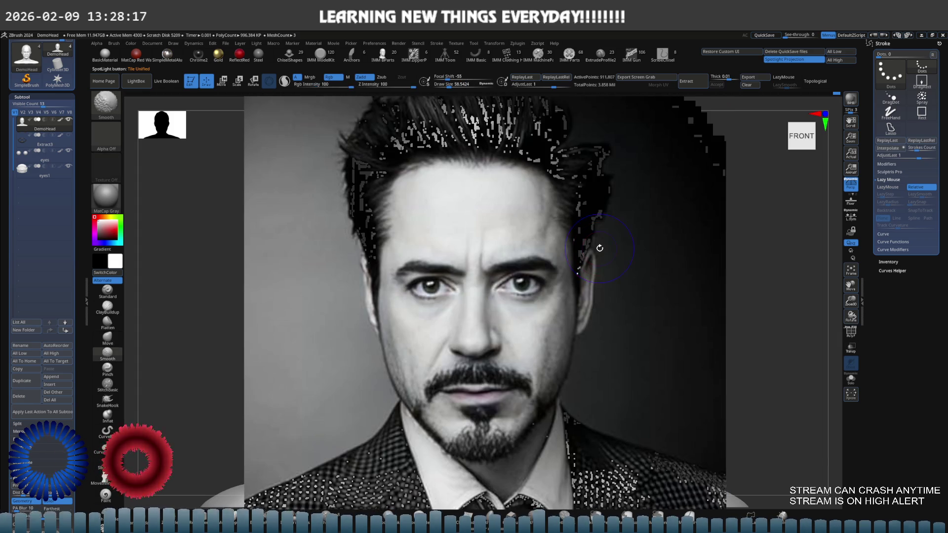
key(shift+z)
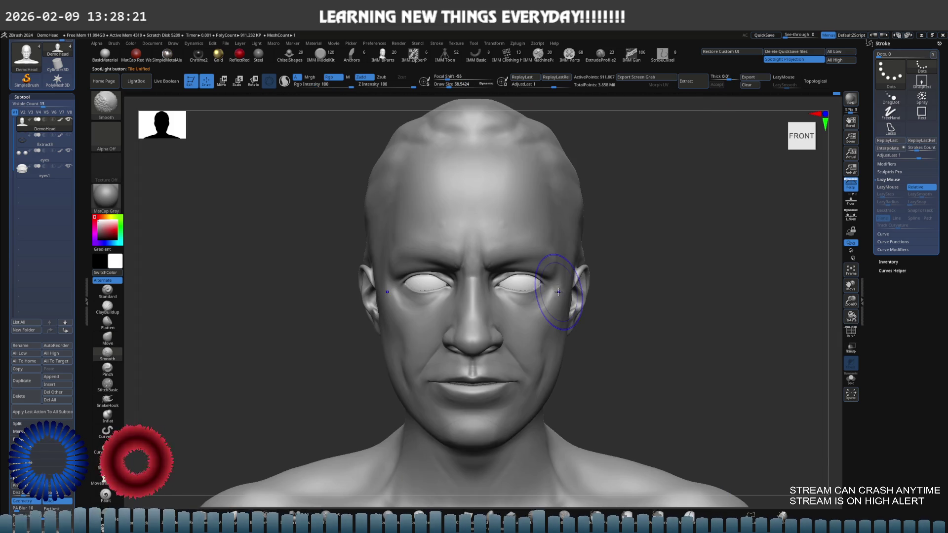
key(shift+z)
key(shift+z)
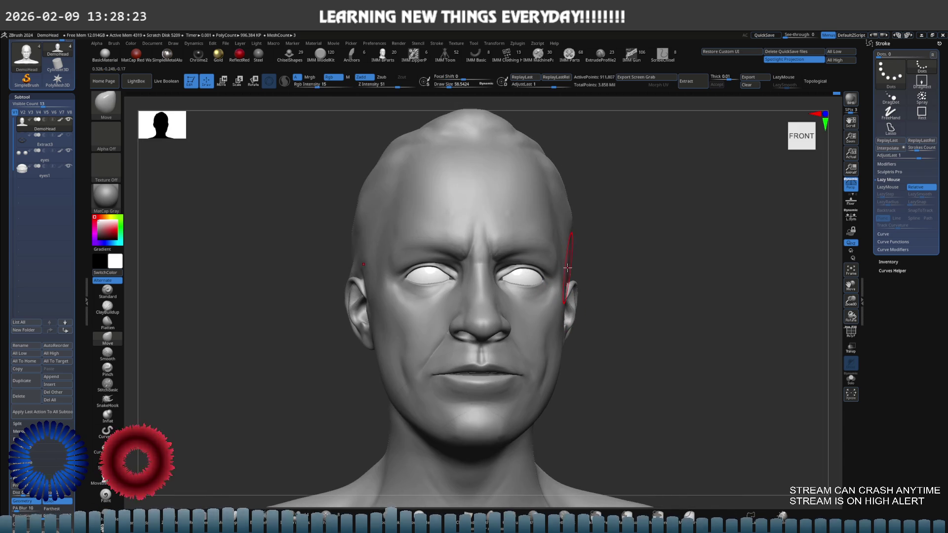
Drop a subdivision level, enlarge the brush to about 130, and shrink the photo to the head's left.
key(shift+d)
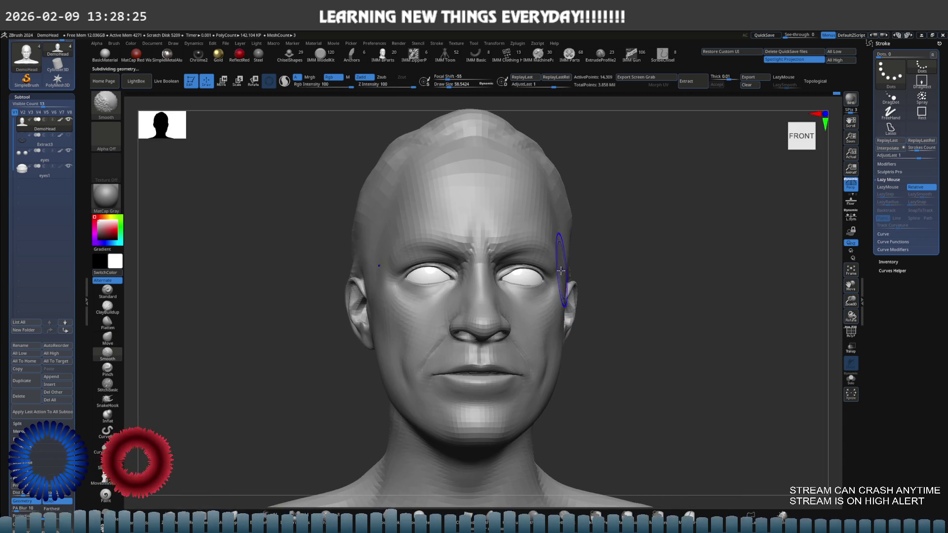
key(s)
drag(556, 278, 567, 278)
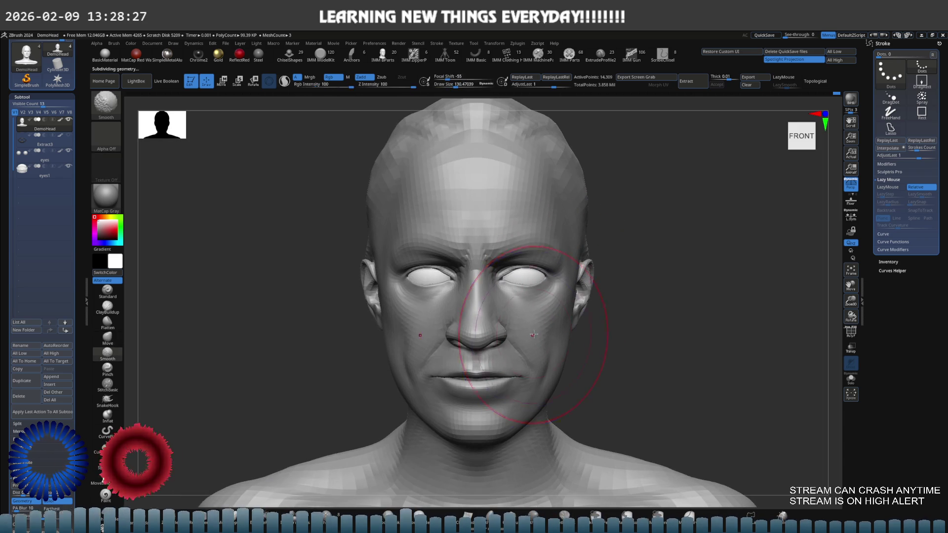
key(shift+z)
mouse_move(546, 194)
mouse_down()
mouse_move(519, 223)
mouse_move(175, 215)
mouse_up()
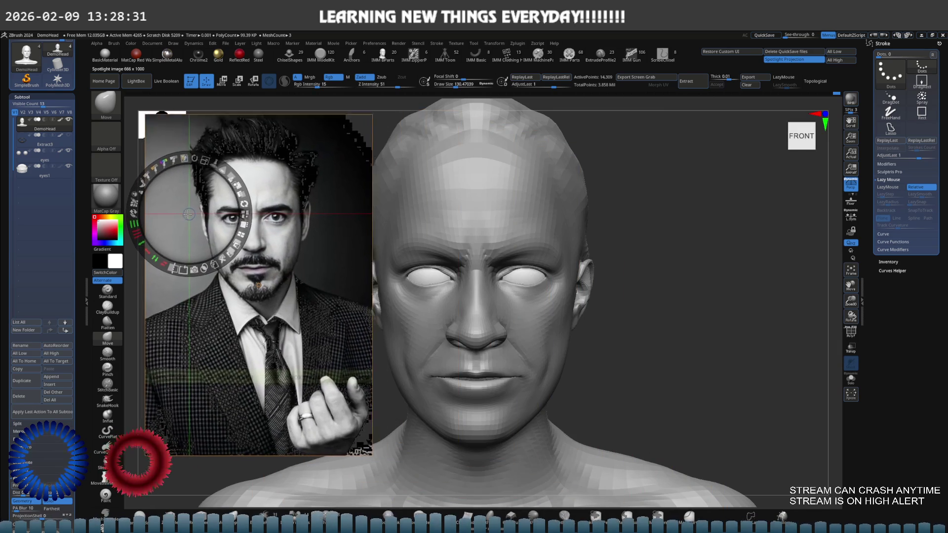
Switch to the Move brush at a lower subdivision level and set its size in three-quarter view.
key(z)
mouse_move(554, 317)
right_down()
mouse_move(550, 328)
mouse_move(582, 307)
right_up()
key(shift+d)
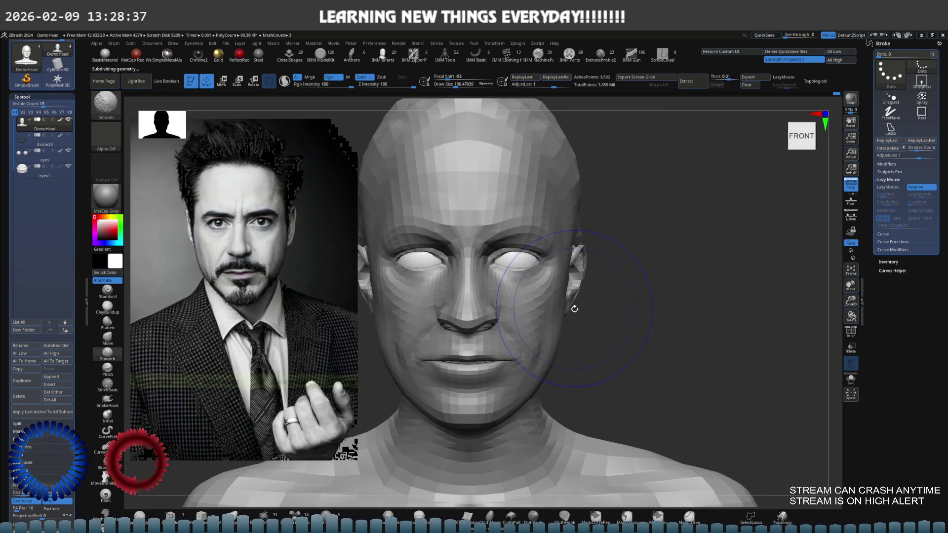
key(b)
key(m)
key(v)
key(s)
right_drag(566, 312, 585, 318)
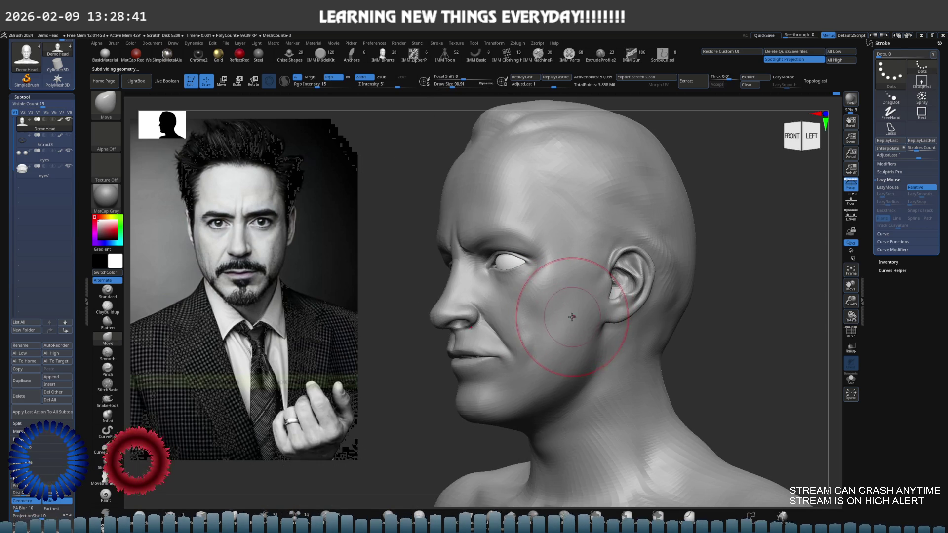
Change to ClayBuildup at a higher subdivision level and frame the left cheek up close.
key(d)
key(b)
key(c)
key(b)
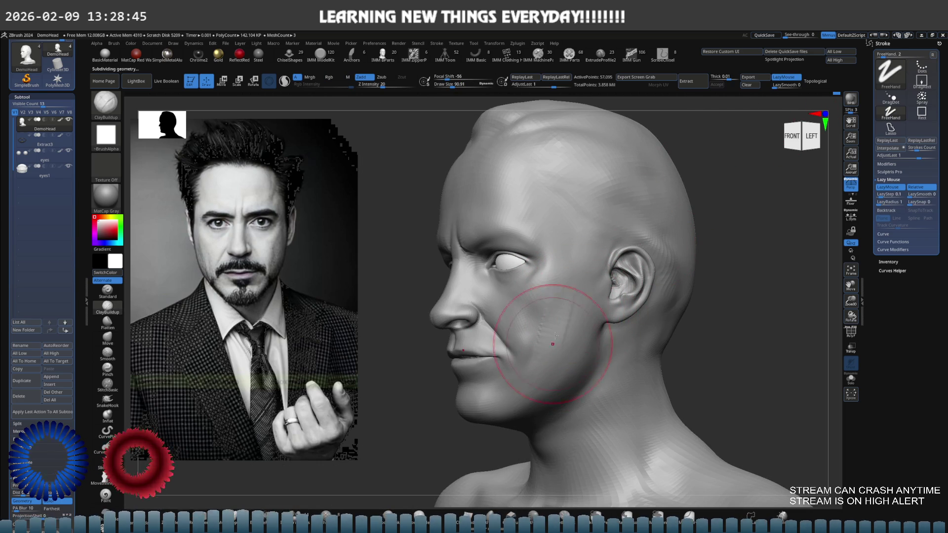
key(ctrl)
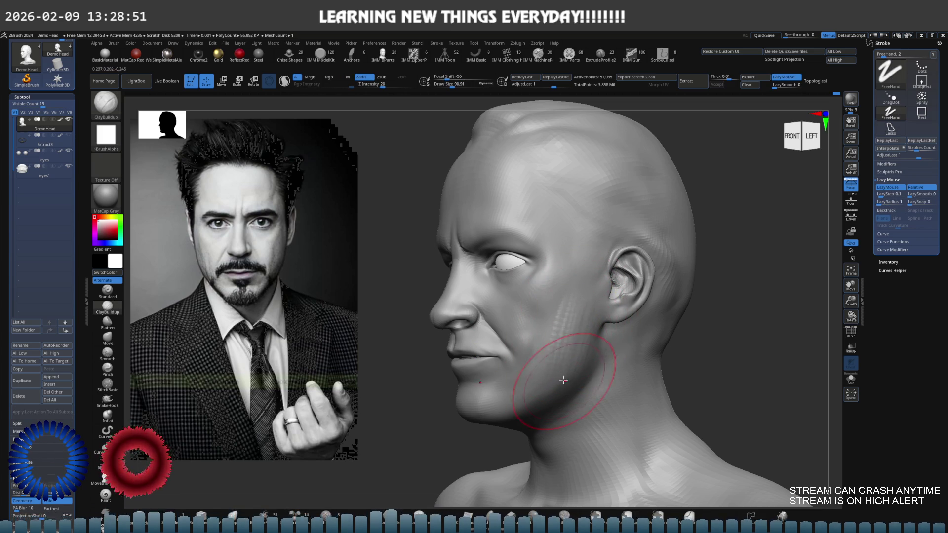
shift+drag(554, 389, 570, 296)
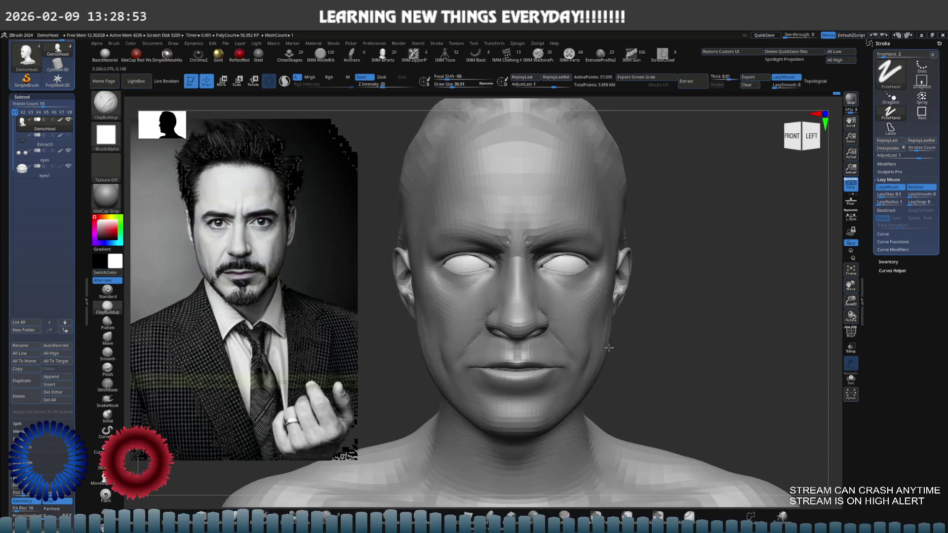
right_drag(548, 294, 564, 263)
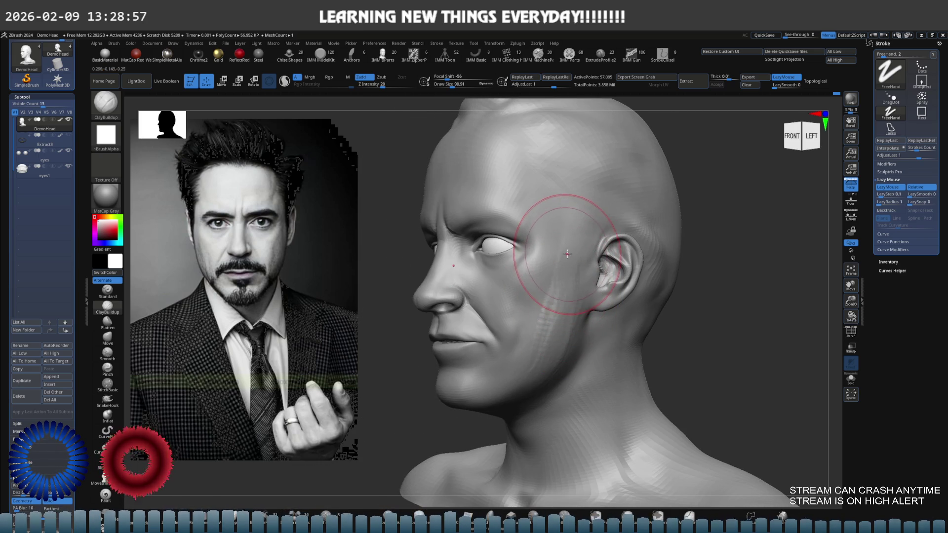
mouse_move(561, 337)
right_down()
mouse_move(563, 326)
mouse_move(564, 355)
right_up()
Build up clay on the cheek in front of the ear and smooth the streaks up toward the eye.
right_drag(555, 310, 561, 286)
drag(561, 286, 555, 223)
right_drag(555, 222, 562, 283)
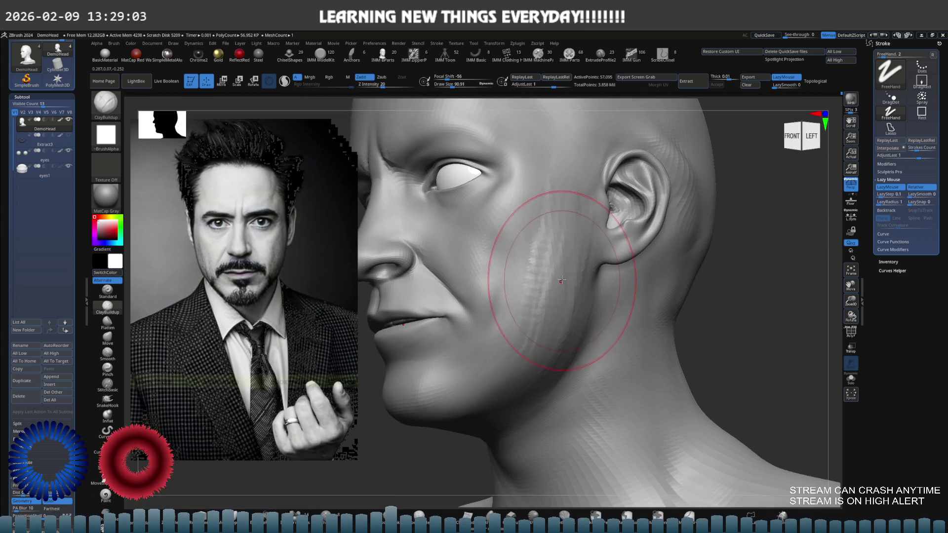
shift+drag(561, 284, 548, 277)
right_drag(548, 278, 545, 274)
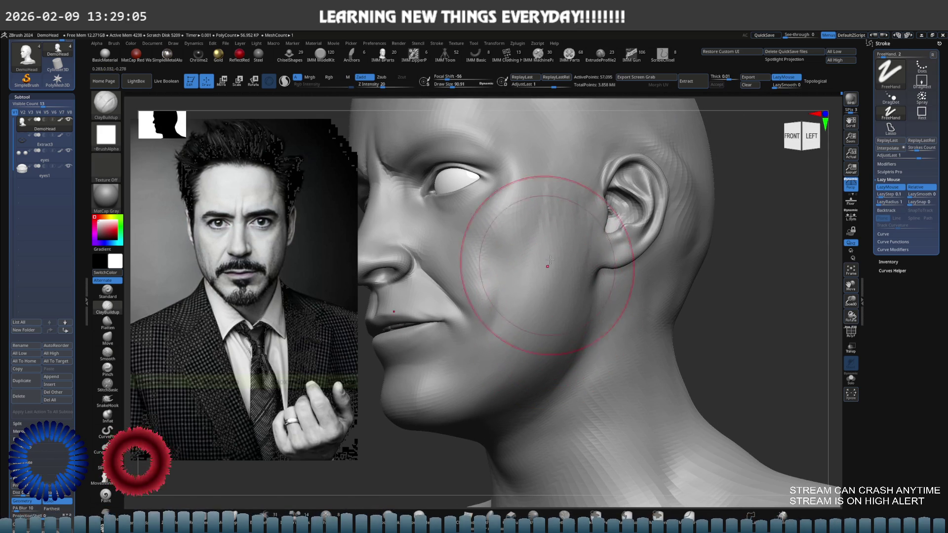
mouse_move(545, 275)
mouse_down()
mouse_move(560, 204)
mouse_move(560, 215)
mouse_up()
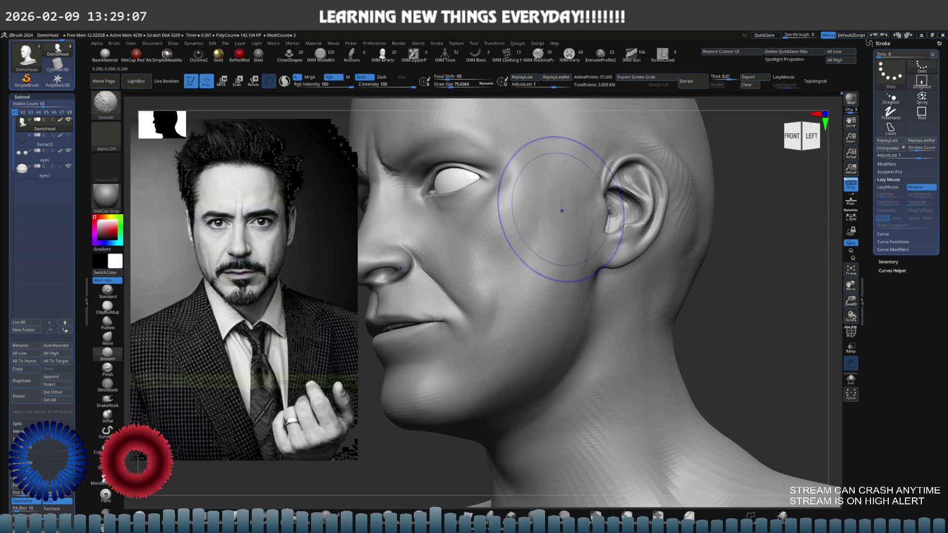
Turn to a left three-quarter view and enlarge the brush to about 49.
mouse_move(548, 208)
right_down()
mouse_move(565, 184)
mouse_move(531, 220)
right_up()
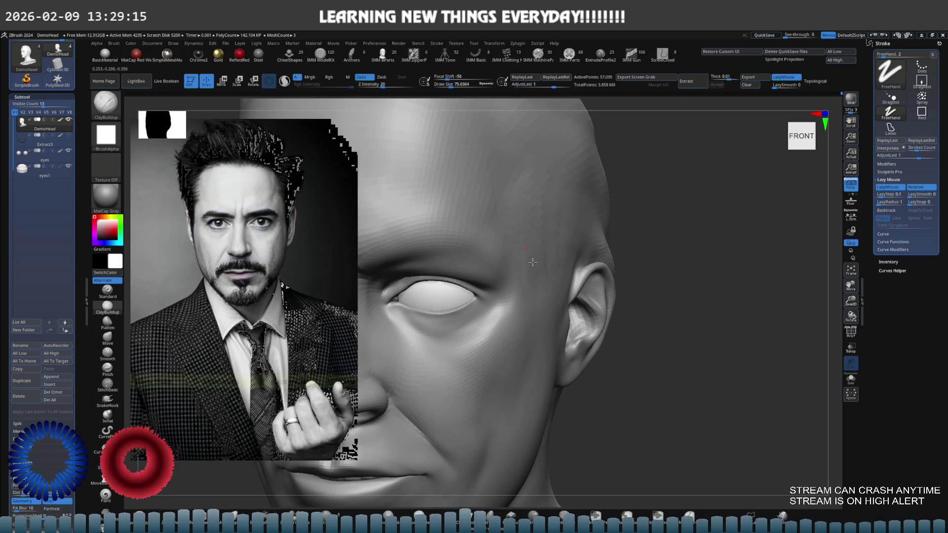
right_drag(541, 237, 548, 207)
key(s)
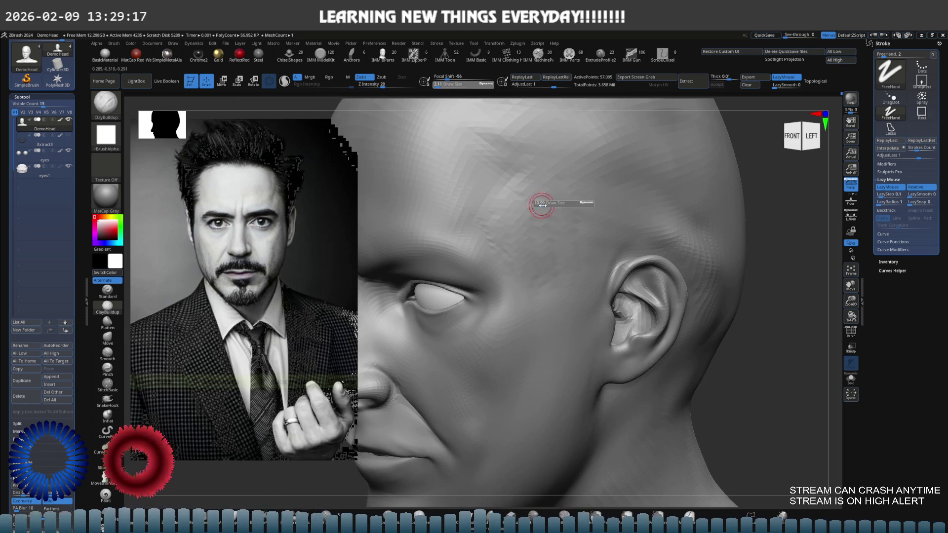
drag(546, 207, 514, 208)
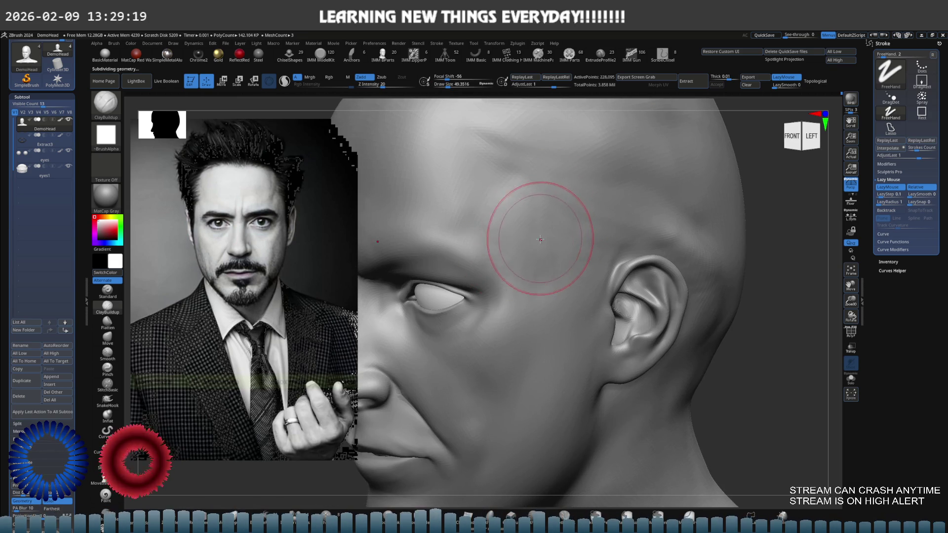
Step the subdivision level up then down, smooth the temple area and face the head front-on.
key(ctrl+d)
key(shift+d)
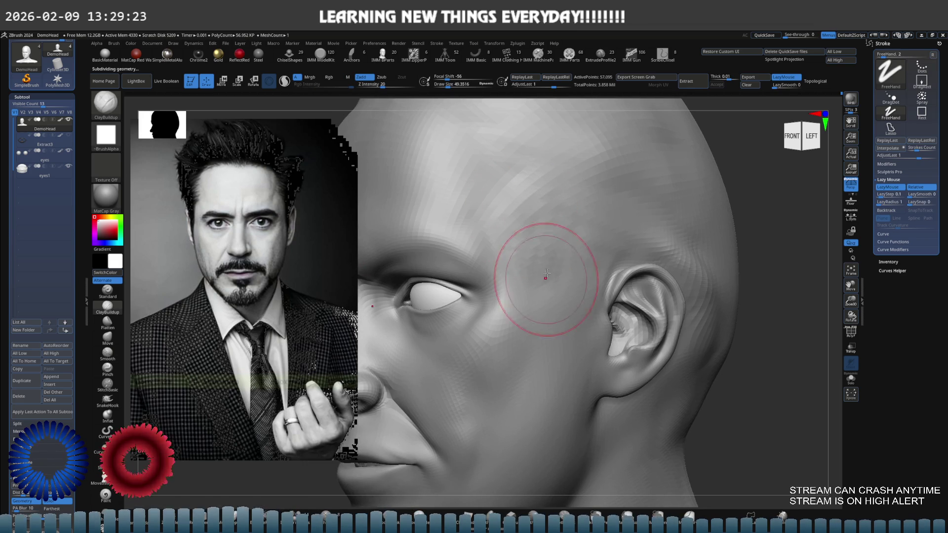
key(shift)
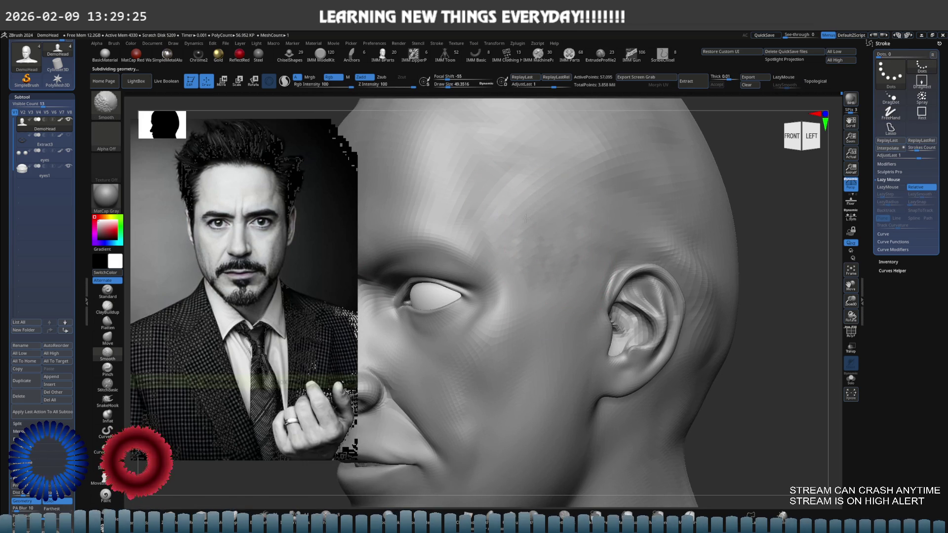
shift+right_drag(561, 212, 610, 245)
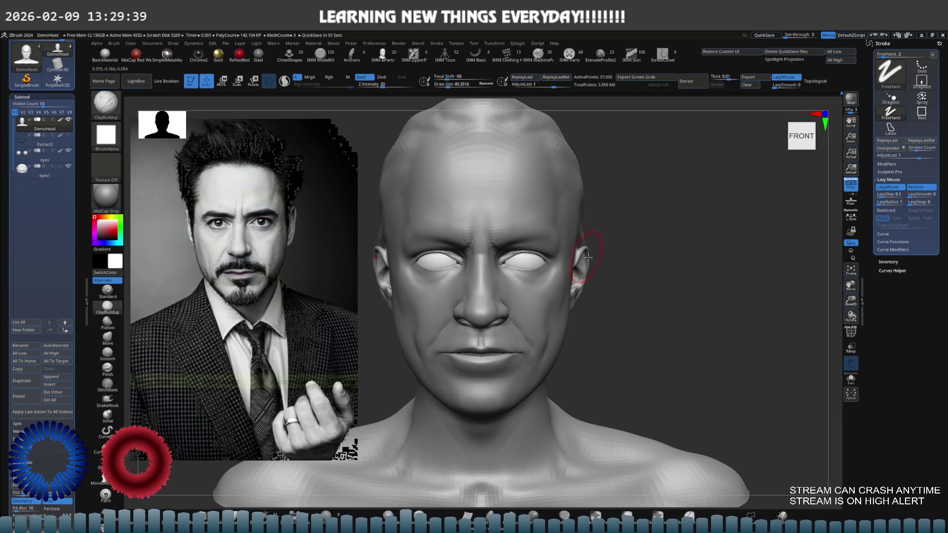
Smooth and mask the cheek near the ear, then reshape it in profile with a doubled brush size.
mouse_move(569, 276)
right_down()
mouse_move(585, 266)
mouse_move(566, 254)
mouse_move(539, 272)
right_up()
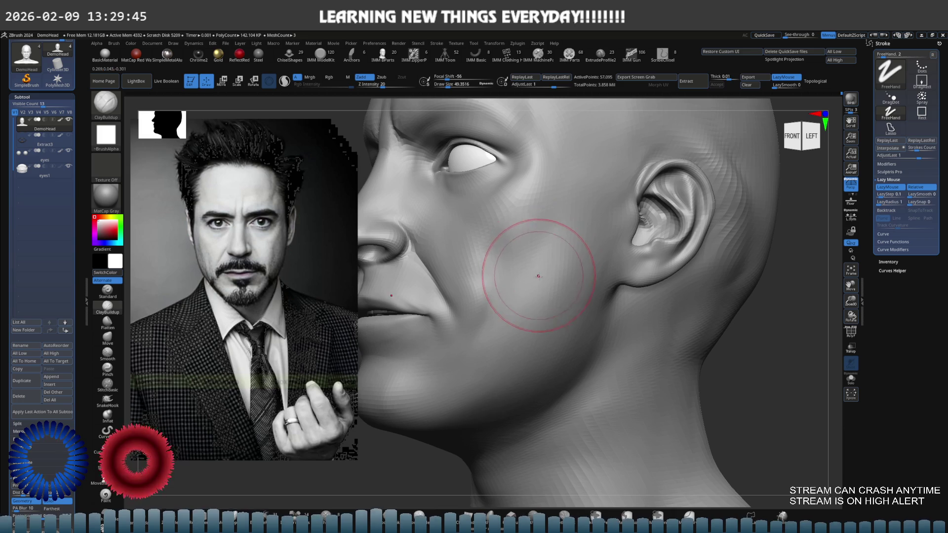
key(shift)
key(ctrl)
mouse_move(493, 292)
right_down()
mouse_move(472, 291)
mouse_move(472, 306)
mouse_move(528, 294)
right_up()
right_click(521, 294)
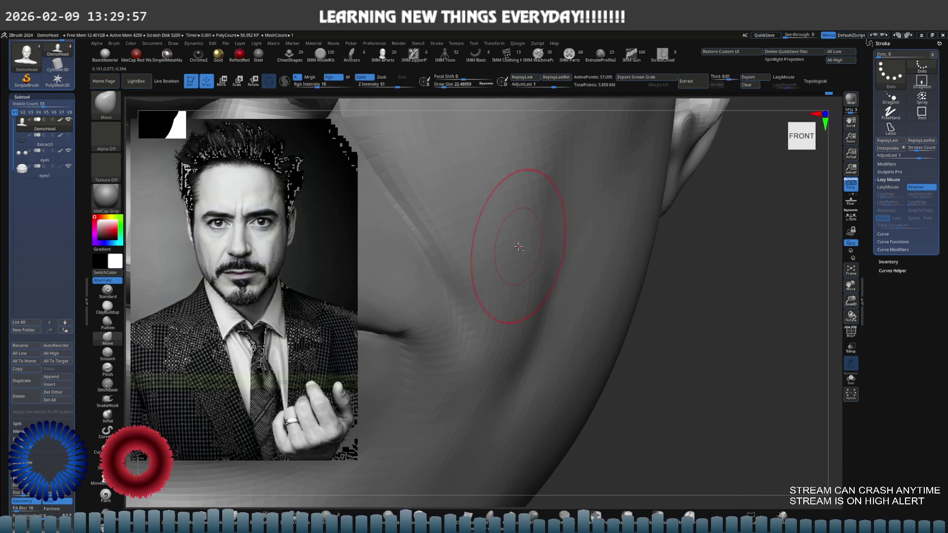
right_drag(517, 246, 497, 297)
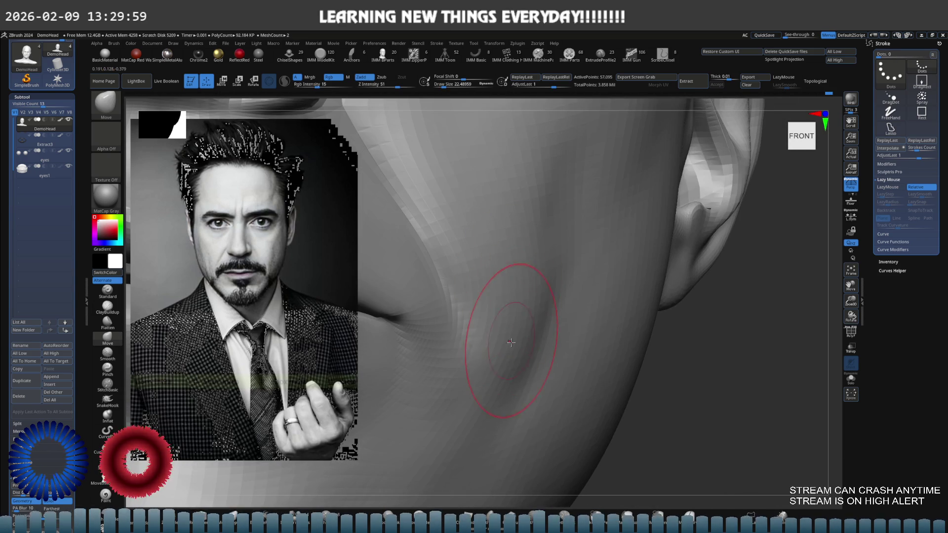
mouse_move(507, 355)
right_down()
mouse_move(497, 286)
mouse_move(500, 297)
mouse_move(561, 287)
mouse_move(560, 302)
right_up()
key(s)
mouse_move(557, 352)
right_down()
mouse_move(544, 311)
mouse_move(539, 326)
right_up()
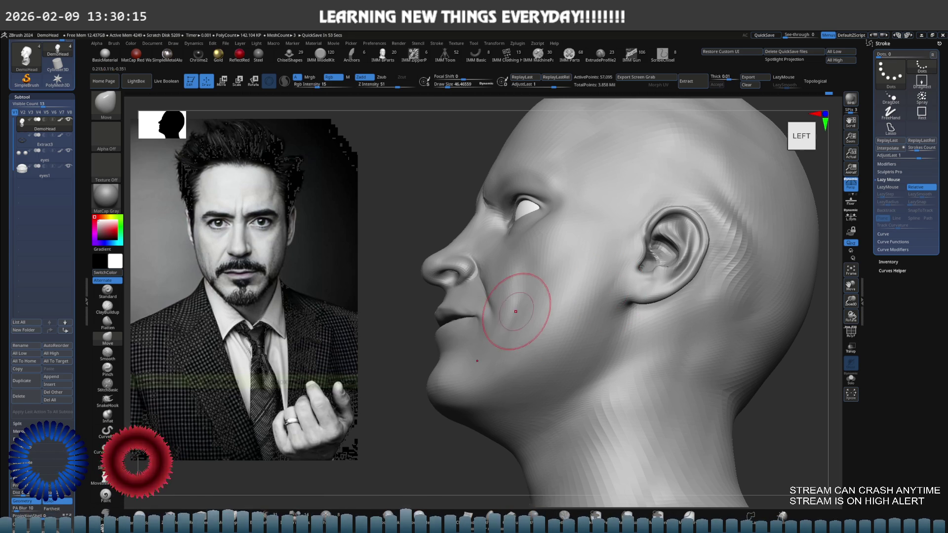
key(1)
scroll(508, 317, up, 5)
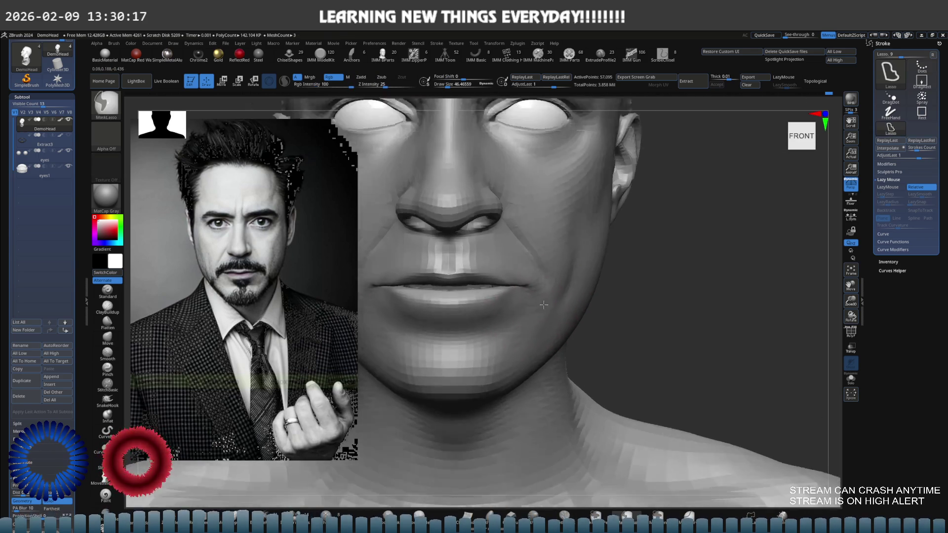
scroll(534, 297, up, 3)
Carve the mouth-corner crease with DamStandard at half brush size, then soften it with Smooth.
key(b)
key(d)
key(s)
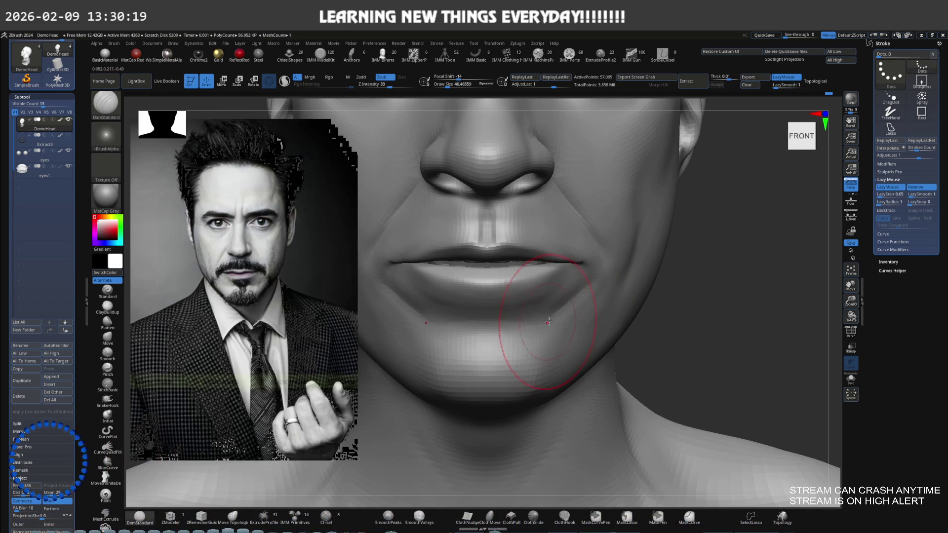
key(s)
drag(593, 311, 570, 313)
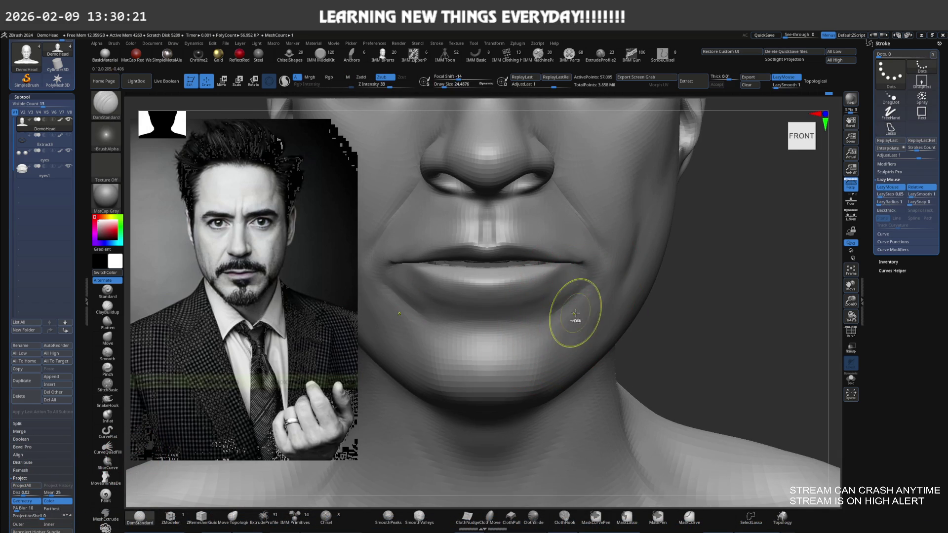
scroll(569, 318, up, 3)
key(shift)
right_drag(558, 336, 561, 296)
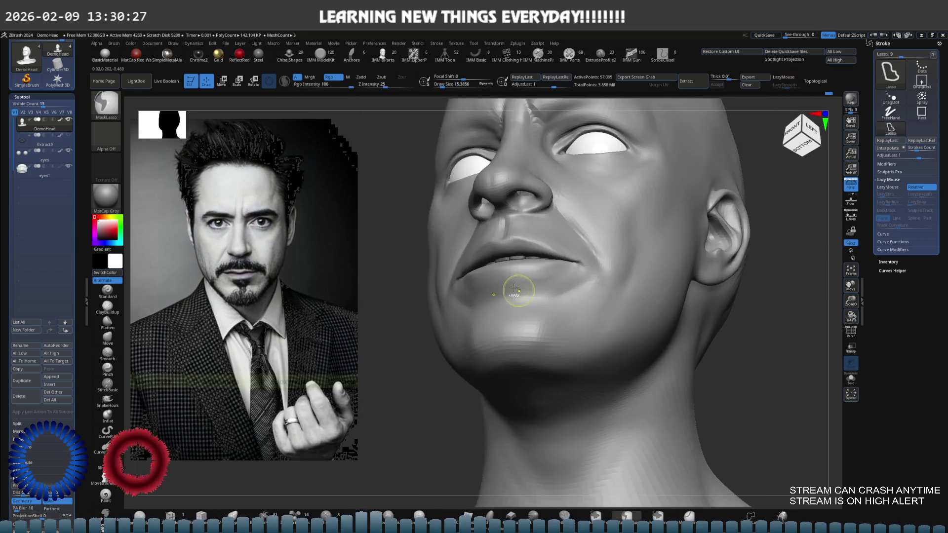
mouse_move(523, 302)
shift+right_down()
mouse_move(548, 326)
mouse_move(582, 316)
shift+right_up()
scroll(581, 316, up, 2)
scroll(604, 281, up, 2)
key(shift)
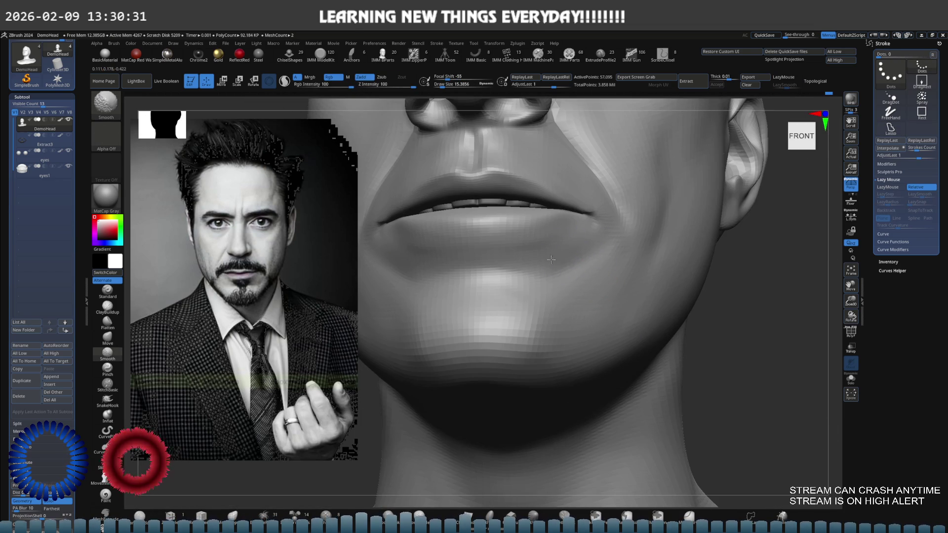
Build up flesh around the lip corner with a larger ClayBuildup brush and smooth it from several angles.
click(596, 278)
key(s)
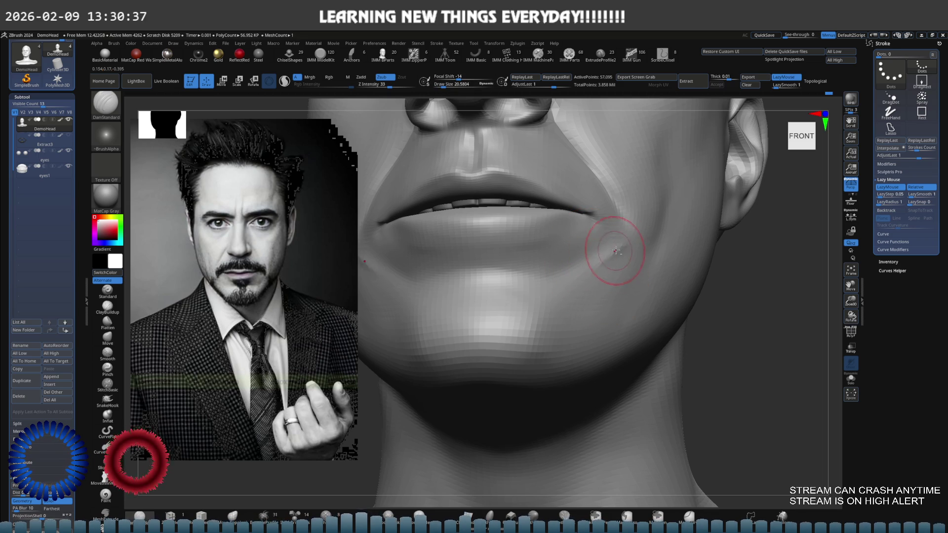
key(b)
key(c)
key(b)
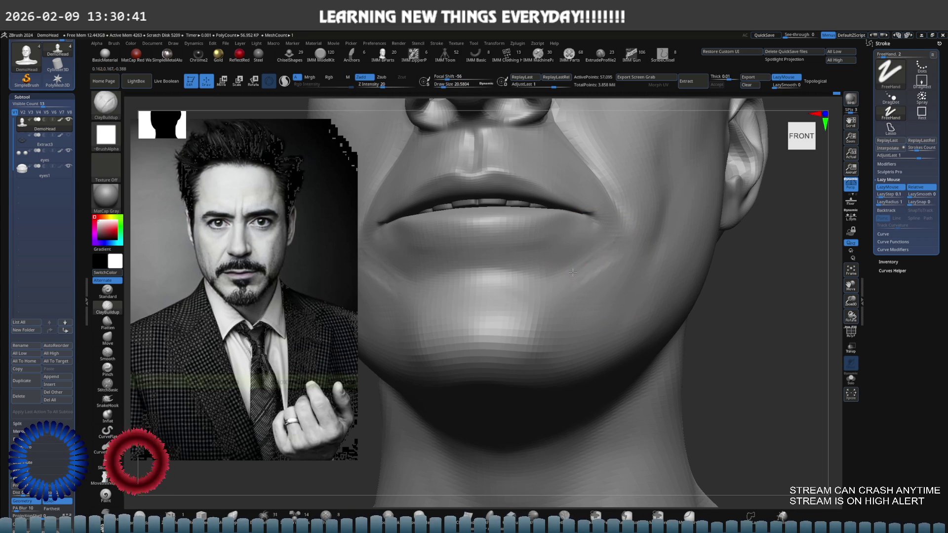
mouse_move(578, 285)
right_down()
mouse_move(587, 263)
mouse_move(608, 264)
right_up()
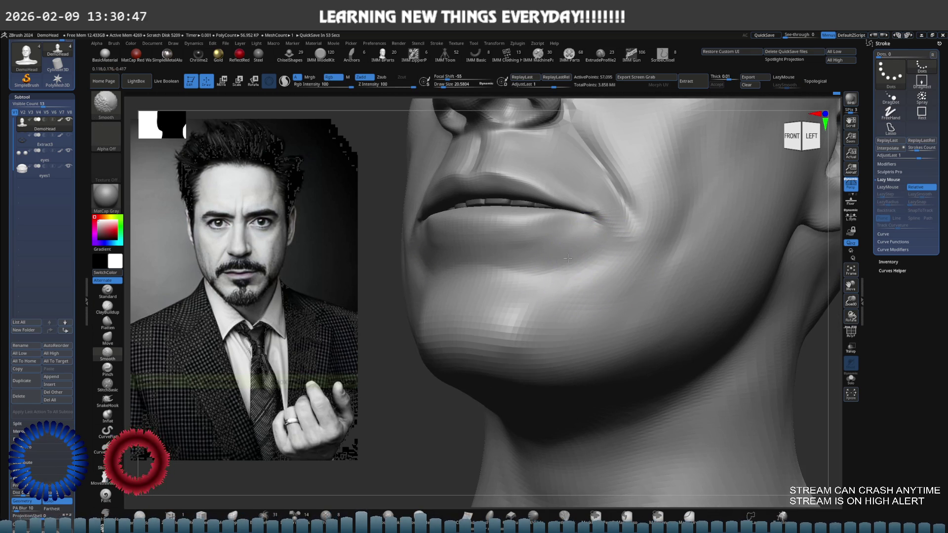
shift+right_drag(575, 259, 612, 268)
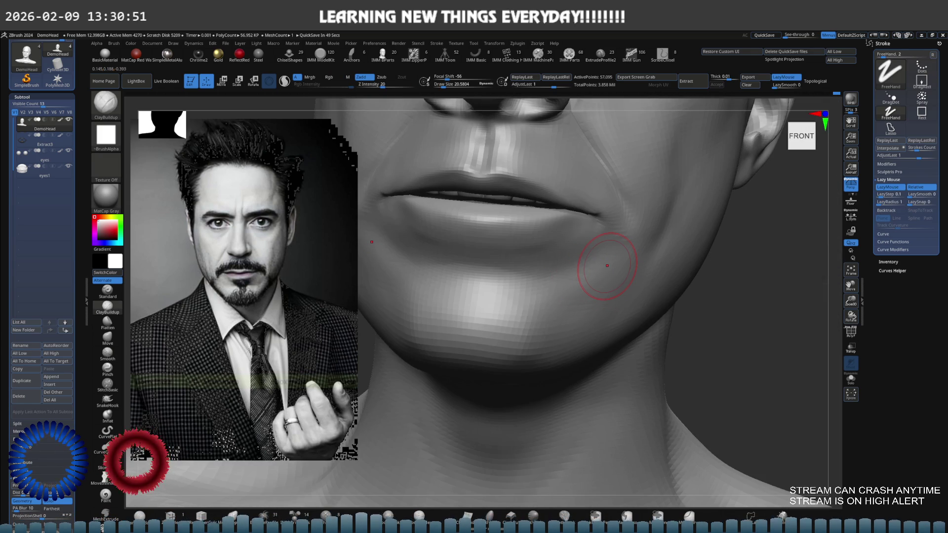
mouse_move(608, 271)
ctrl+right_down()
mouse_move(592, 245)
mouse_move(522, 271)
mouse_move(543, 273)
ctrl+right_up()
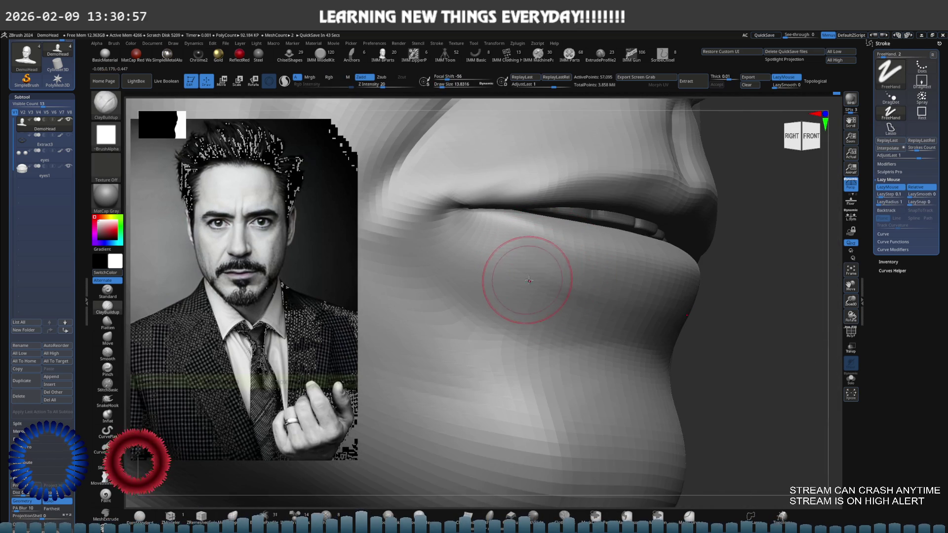
key(shift)
mouse_move(559, 295)
ctrl+right_down()
mouse_move(541, 260)
mouse_move(508, 252)
ctrl+right_up()
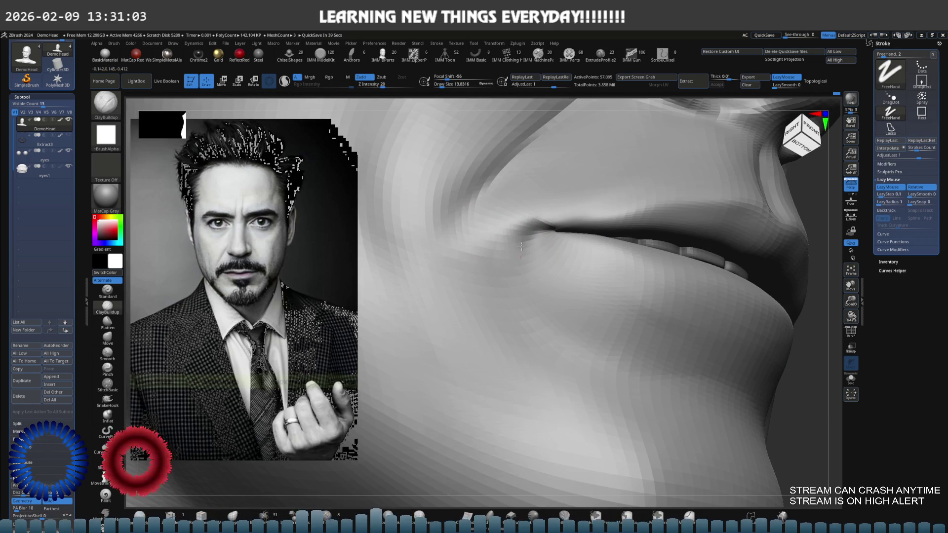
right_drag(504, 258, 512, 232)
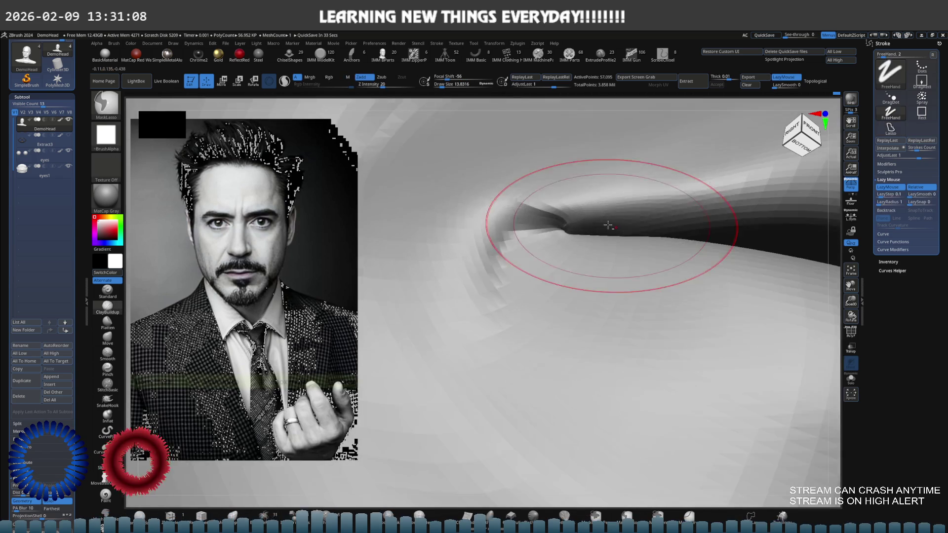
mouse_move(569, 232)
right_down()
mouse_move(602, 262)
mouse_move(569, 249)
mouse_move(561, 259)
right_up()
Hide part of the mesh at the lip corner with SelectLasso, smooth inside, then reveal it again.
key(s)
key(ctrl+shift)
ctrl+shift+drag(561, 258, 571, 253)
right_drag(555, 249, 543, 235)
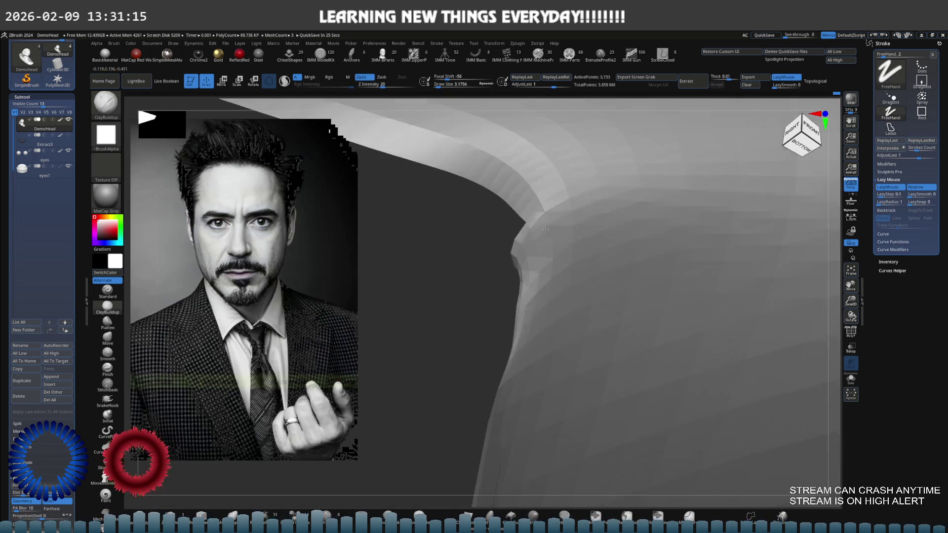
key(shift)
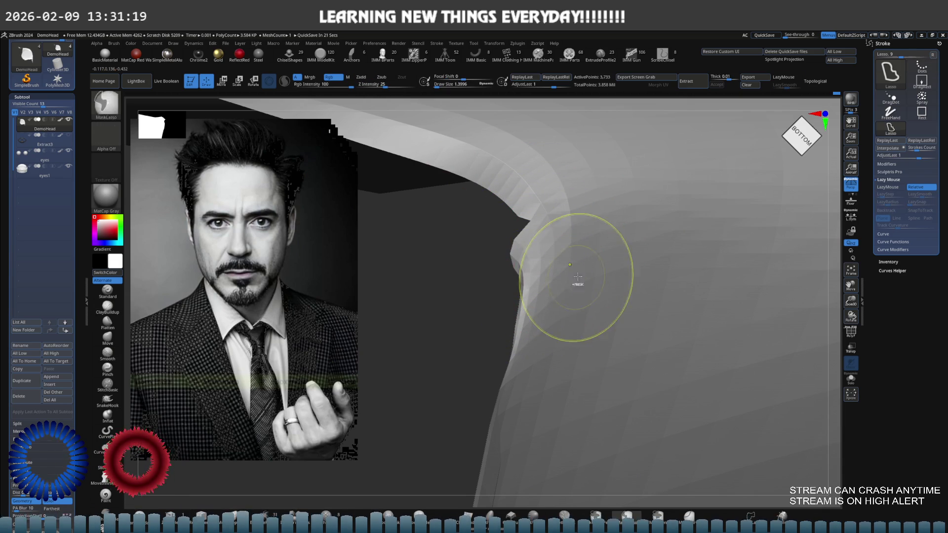
key(ctrl+shift)
ctrl+shift+click(492, 259)
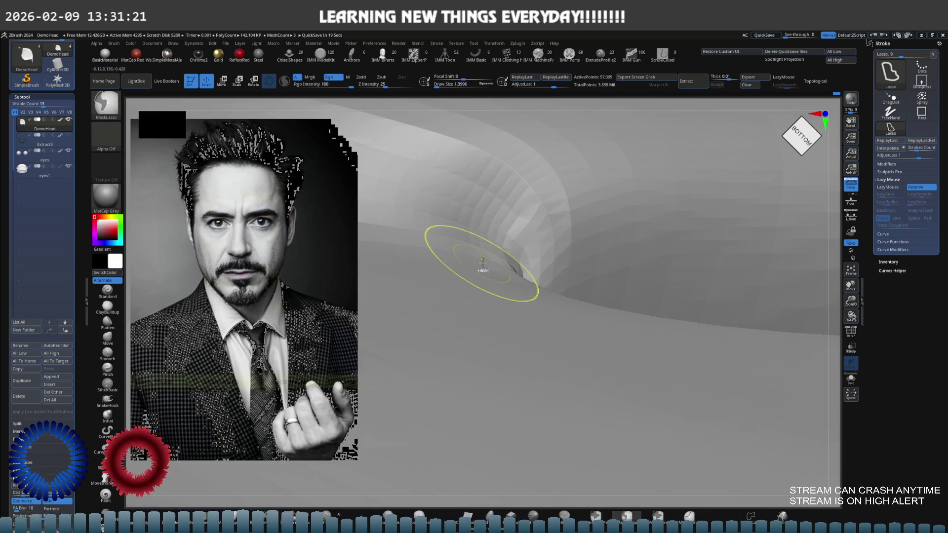
Mask the crease inside the mouth corner with MaskLasso and turn to a left side view.
right_drag(483, 272, 519, 296)
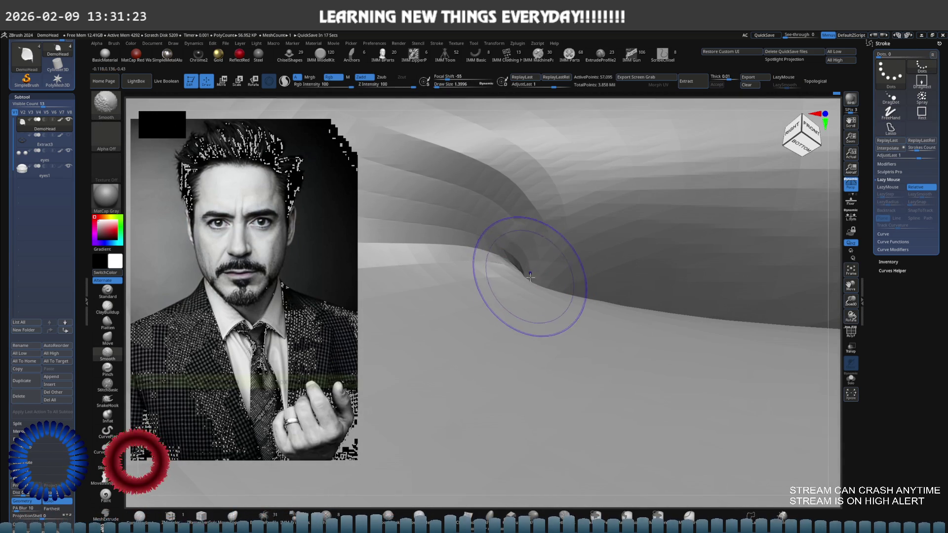
key(ctrl)
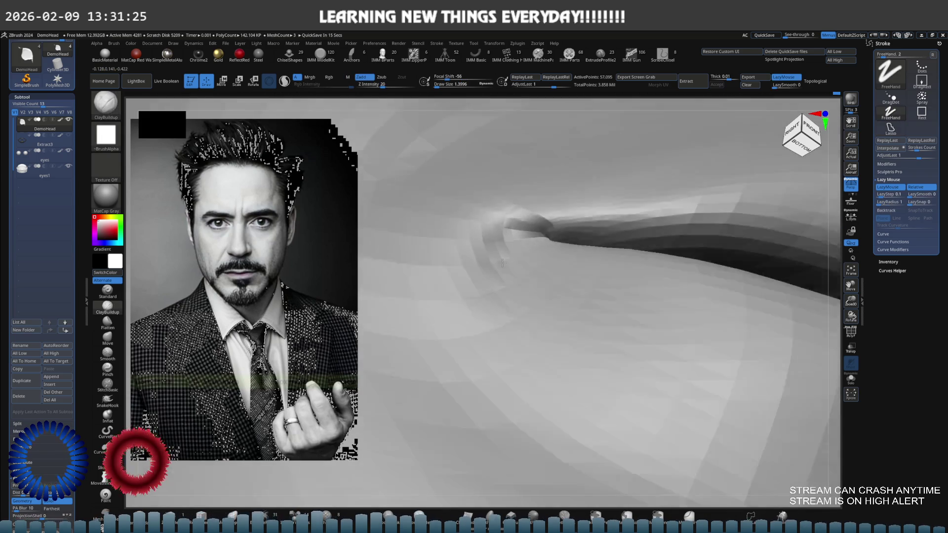
right_drag(523, 239, 508, 272)
mouse_move(545, 246)
ctrl+right_down()
mouse_move(516, 272)
mouse_move(495, 320)
mouse_move(501, 290)
ctrl+right_up()
right_drag(555, 302, 538, 293)
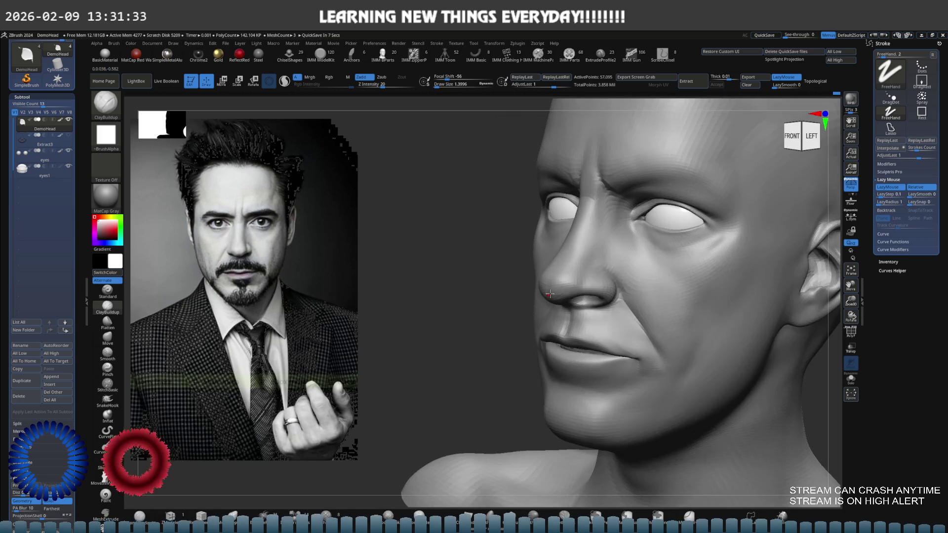
Switch to the Move brush with lasso masking and enlarge the brush to about 130.
key(s)
key(b)
key(m)
key(v)
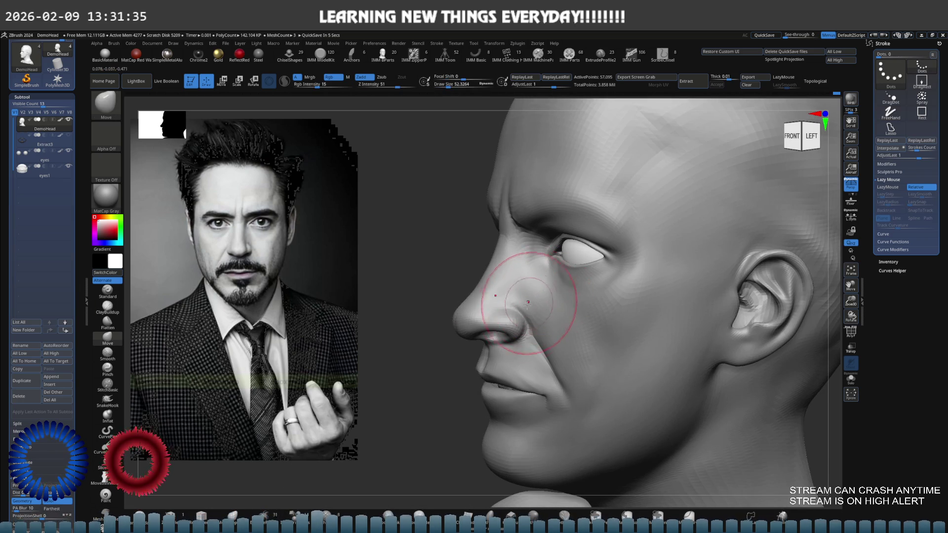
mouse_move(539, 348)
alt+right_down()
mouse_move(497, 255)
mouse_move(467, 267)
mouse_move(465, 280)
alt+right_up()
key(ctrl)
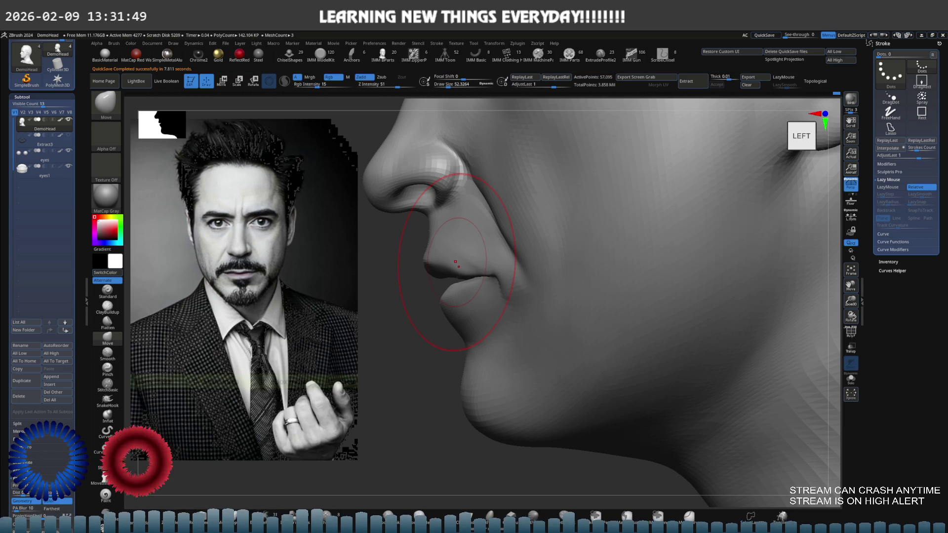
scroll(630, 315, down, 5)
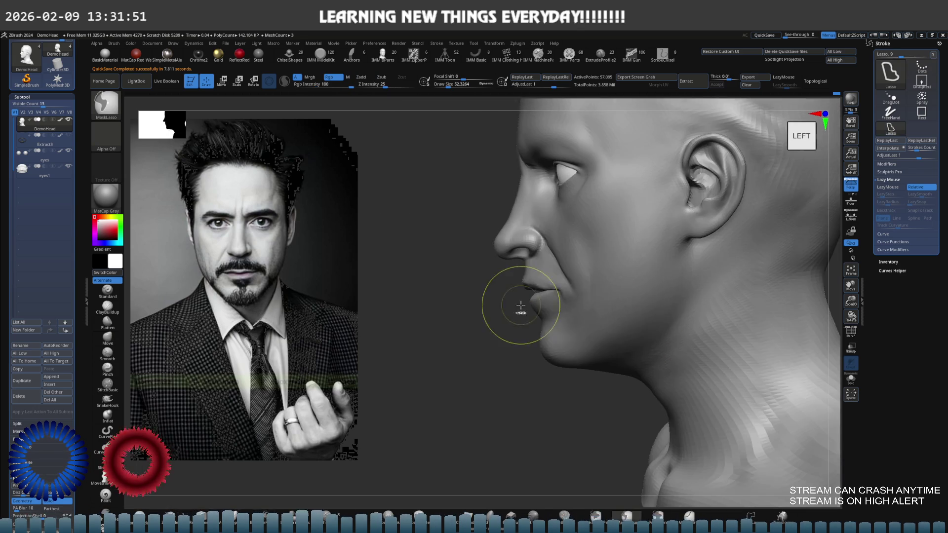
scroll(585, 311, down, 2)
scroll(539, 310, down, 1)
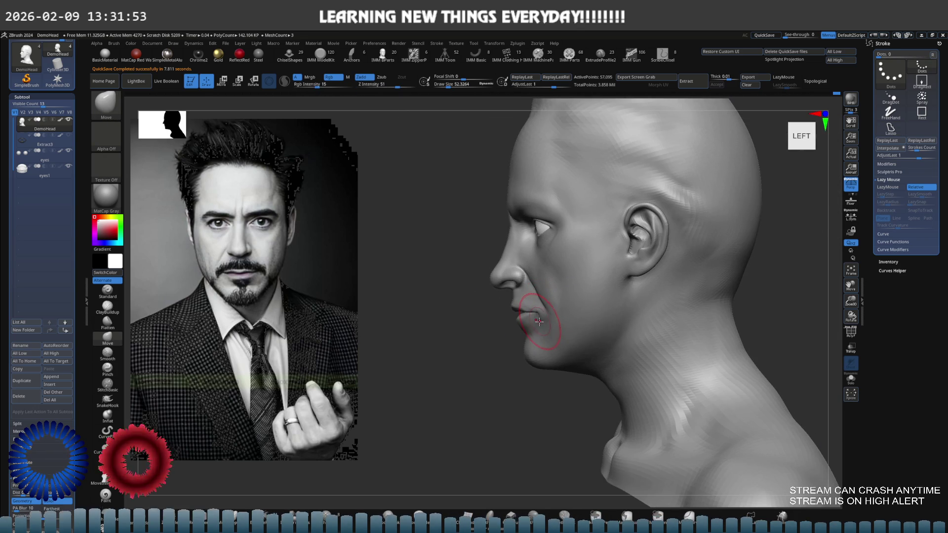
scroll(530, 333, up, 2)
scroll(541, 341, up, 2)
scroll(561, 355, up, 2)
scroll(559, 320, up, 1)
key(s)
drag(559, 320, 566, 317)
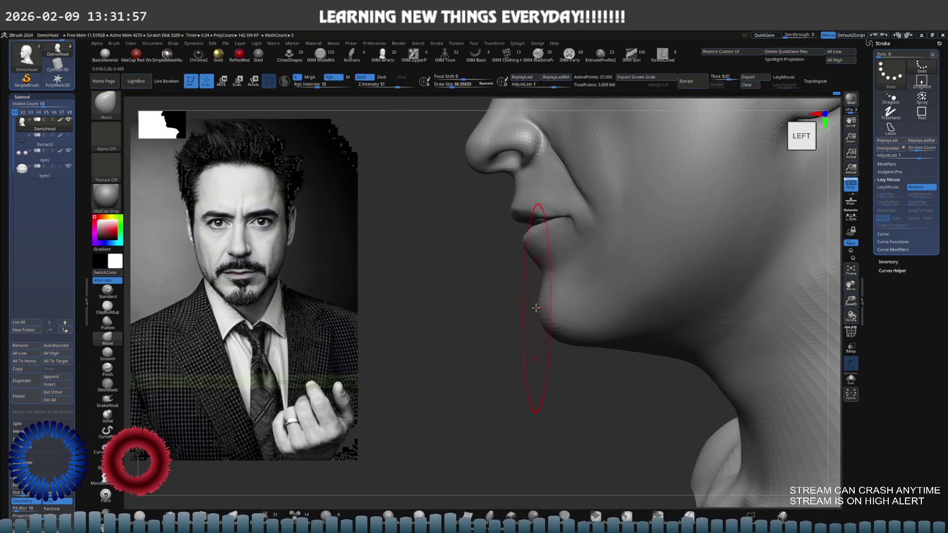
scroll(563, 311, up, 2)
Re-subdivide the bust, smooth the chin and the area around the mouth, then bring up the Color menu.
key(shift+d)
key(shift+d)
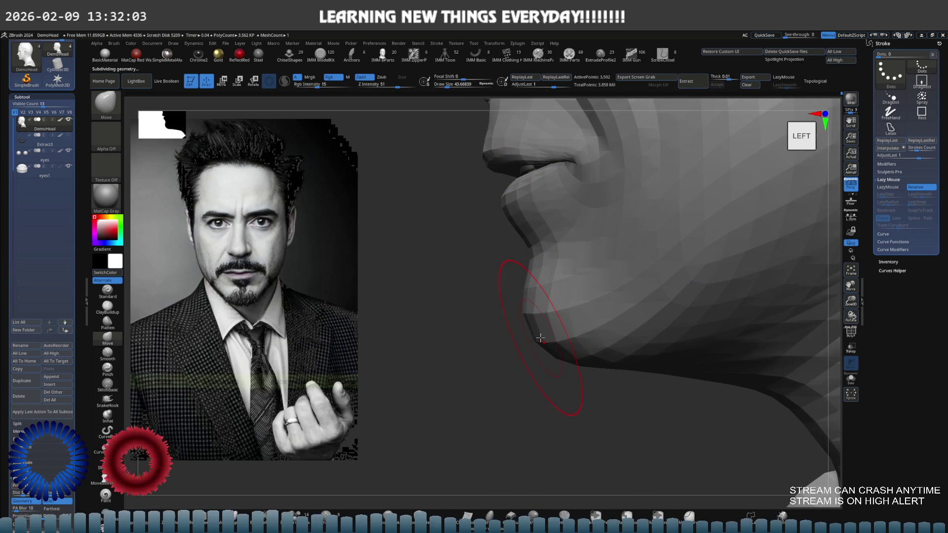
key(d)
key(d)
key(d)
scroll(566, 324, down, 3)
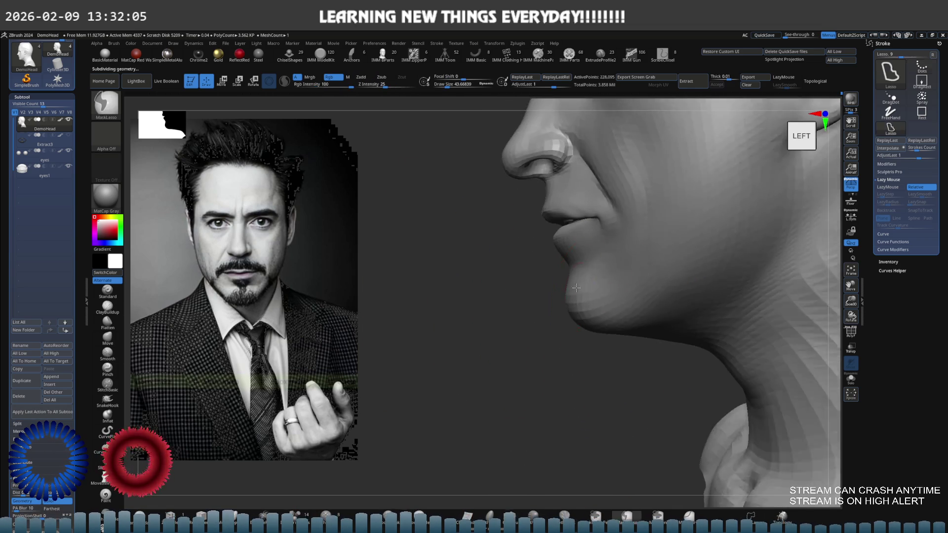
scroll(563, 311, down, 2)
right_drag(561, 297, 610, 307)
scroll(611, 306, up, 2)
scroll(578, 308, up, 2)
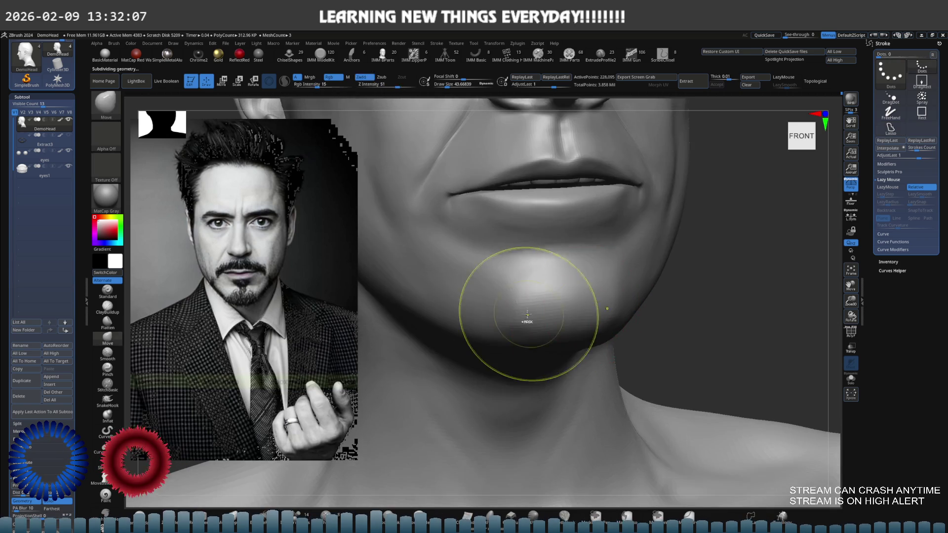
scroll(518, 311, up, 2)
scroll(517, 315, up, 2)
mouse_move(517, 314)
shift+mouse_down()
mouse_move(507, 300)
mouse_move(529, 296)
shift+mouse_up()
scroll(508, 301, down, 2)
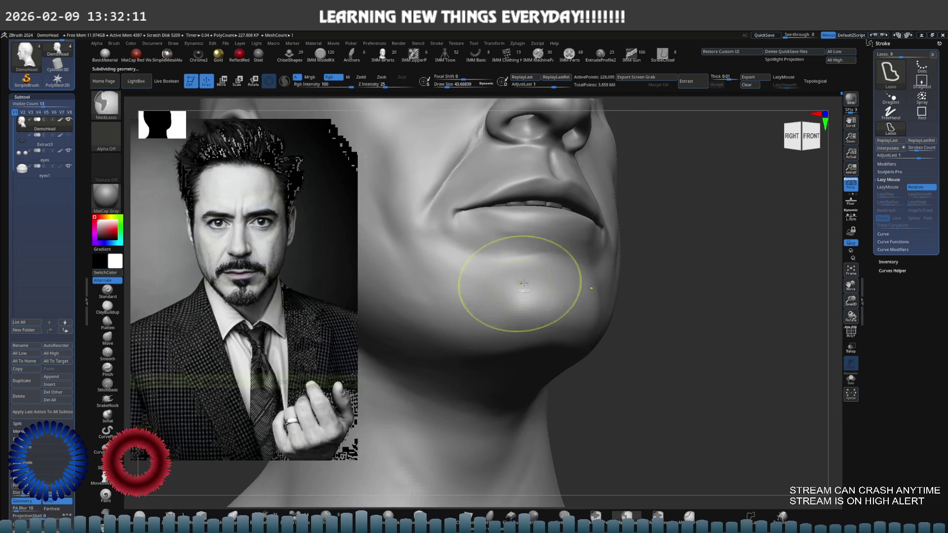
scroll(508, 300, down, 2)
right_drag(508, 301, 503, 290)
scroll(503, 291, up, 2)
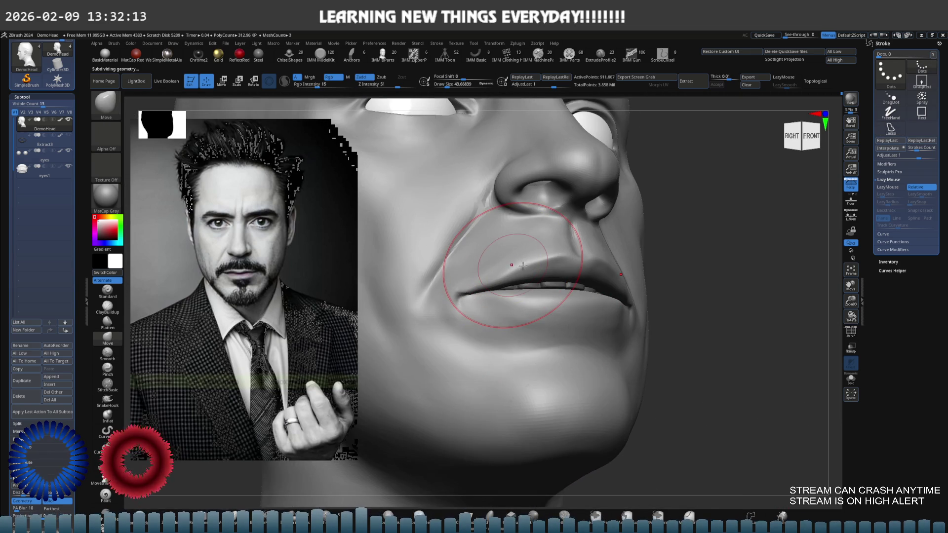
ctrl+drag(445, 208, 499, 267)
mouse_move(531, 286)
right_down()
mouse_move(519, 244)
mouse_move(521, 313)
right_up()
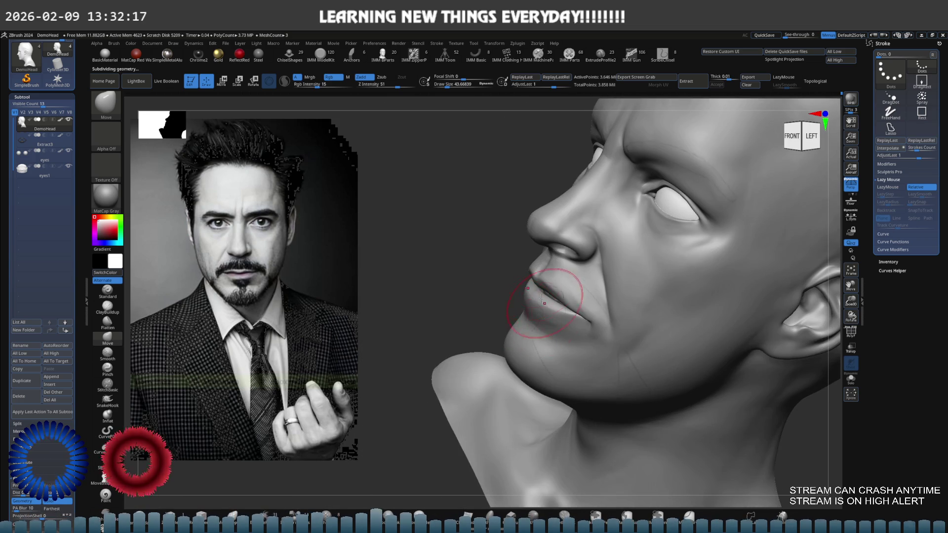
click(132, 43)
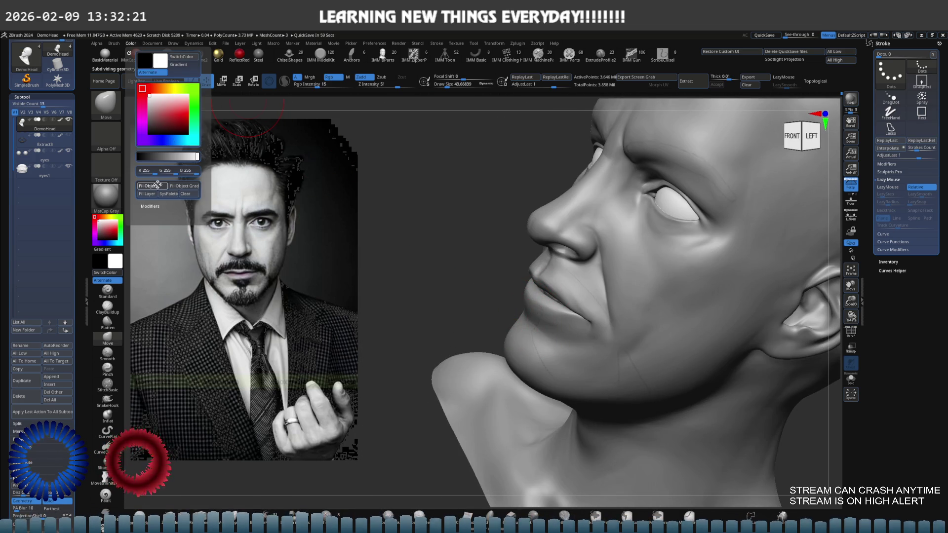
Check the Color palette and orbit around the nose, cheek and mouth corner.
right_drag(670, 305, 656, 265)
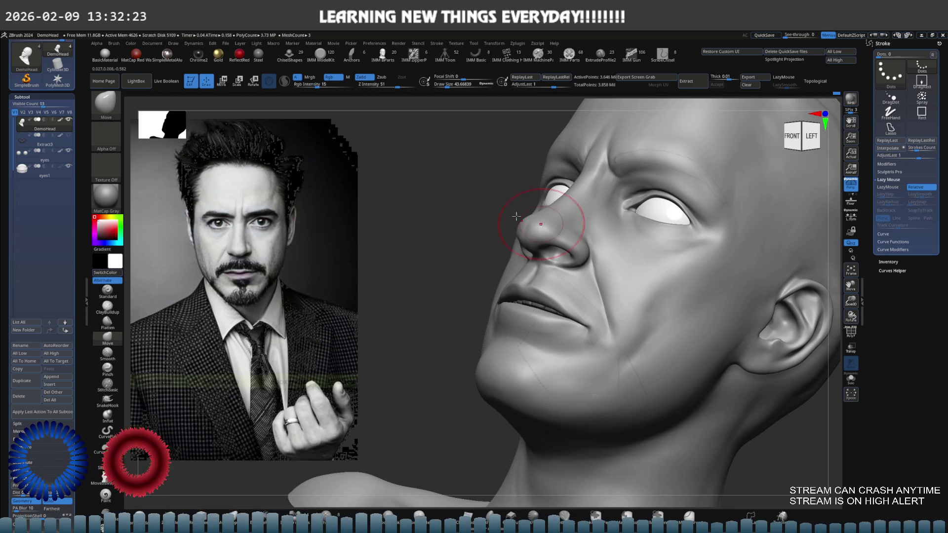
click(133, 43)
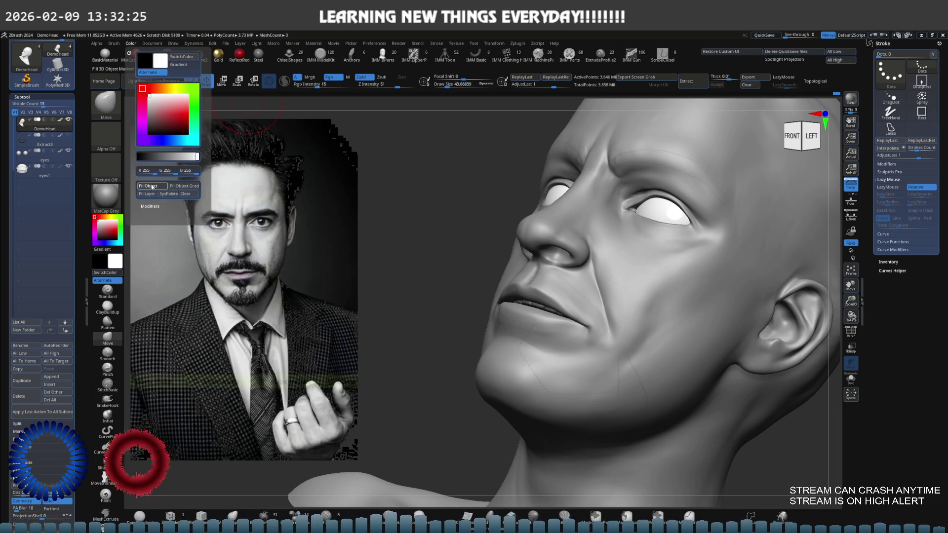
mouse_move(323, 209)
right_down()
mouse_move(623, 356)
mouse_move(612, 346)
right_up()
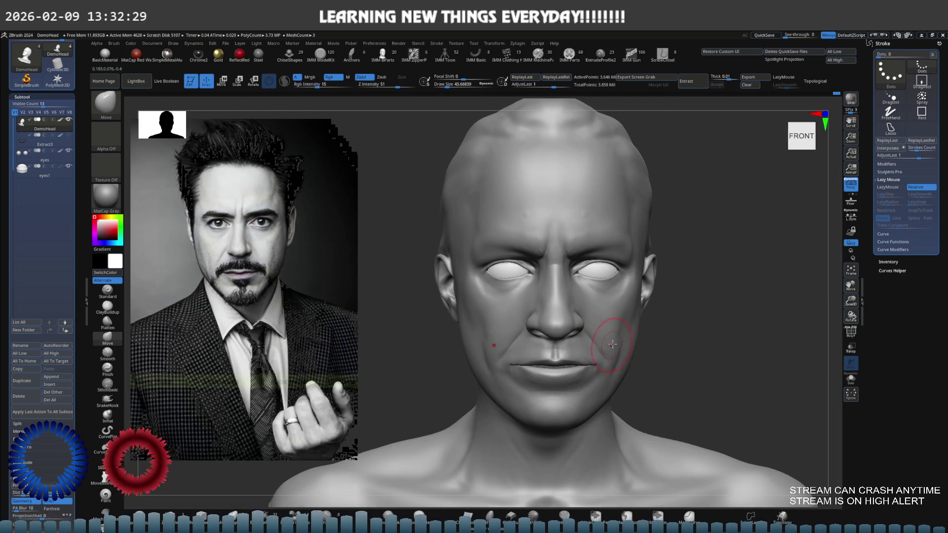
mouse_move(491, 293)
right_down()
mouse_move(610, 363)
mouse_move(590, 303)
mouse_move(719, 338)
mouse_move(557, 292)
mouse_move(540, 244)
mouse_move(572, 297)
mouse_move(561, 262)
right_up()
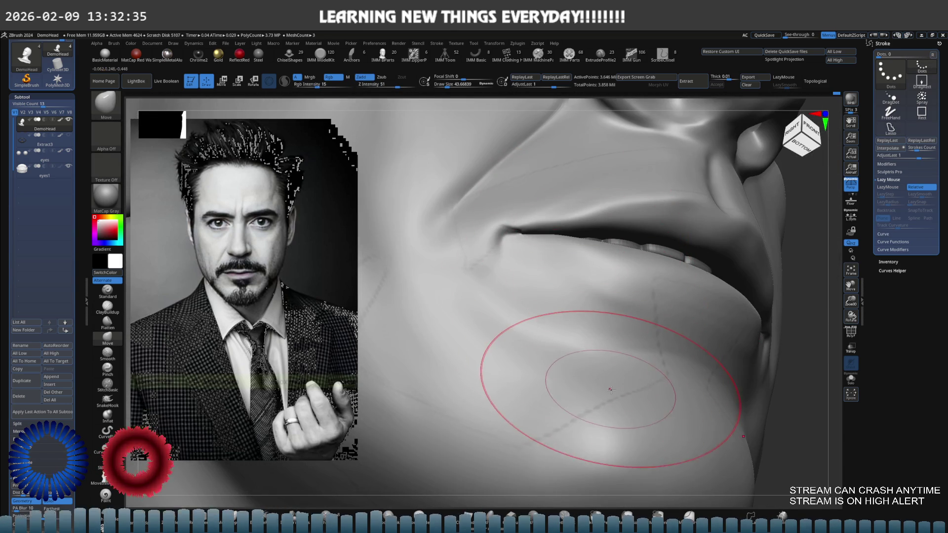
right_drag(615, 397, 576, 318)
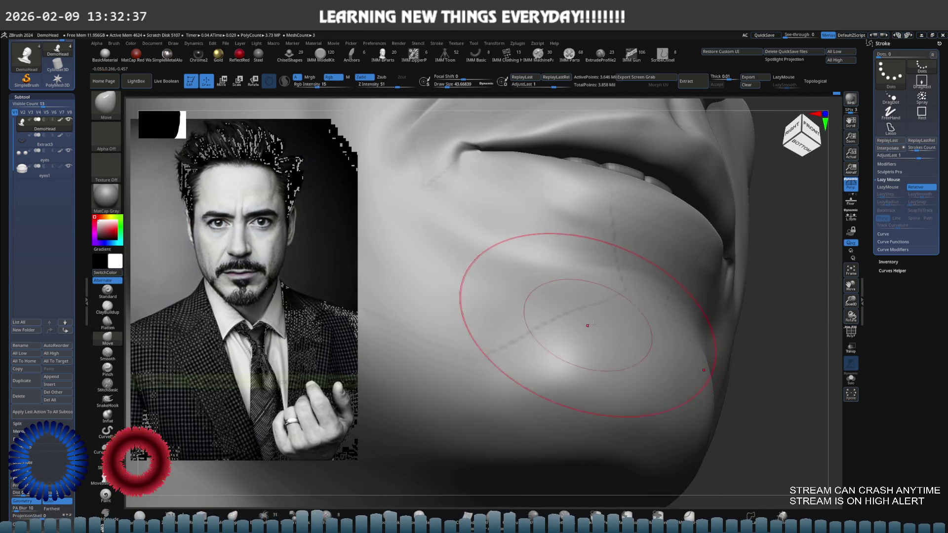
Reopen the Color palette, shrink the Draw Size and select the Paint brush.
key(ctrl)
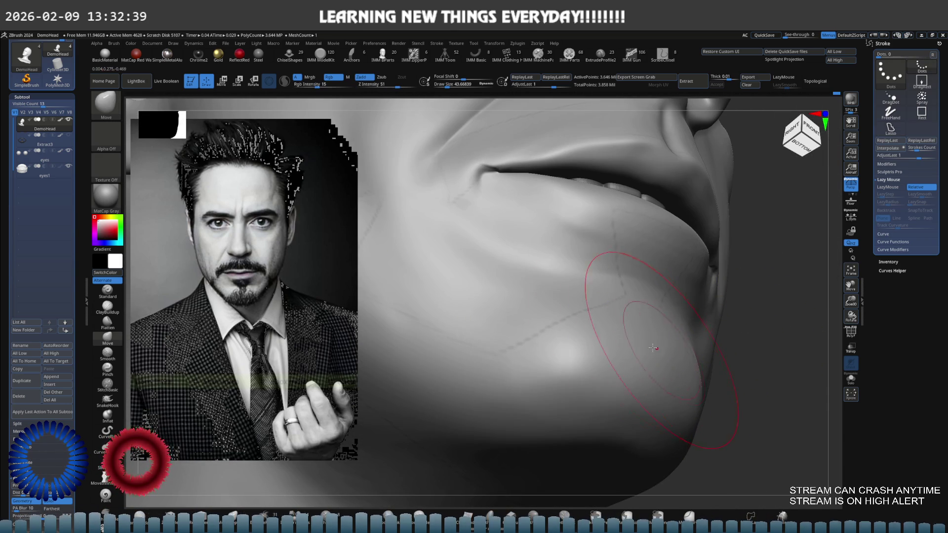
click(135, 45)
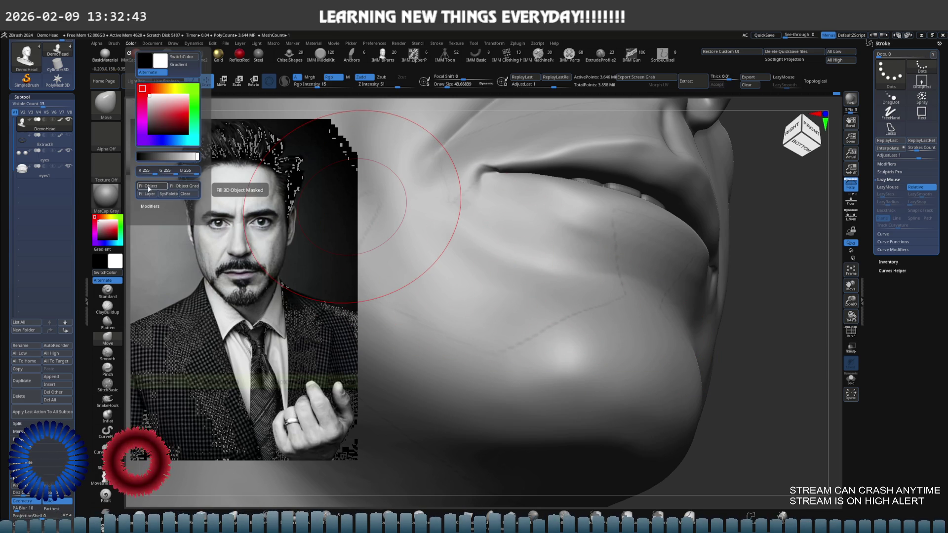
key(s)
drag(622, 264, 604, 264)
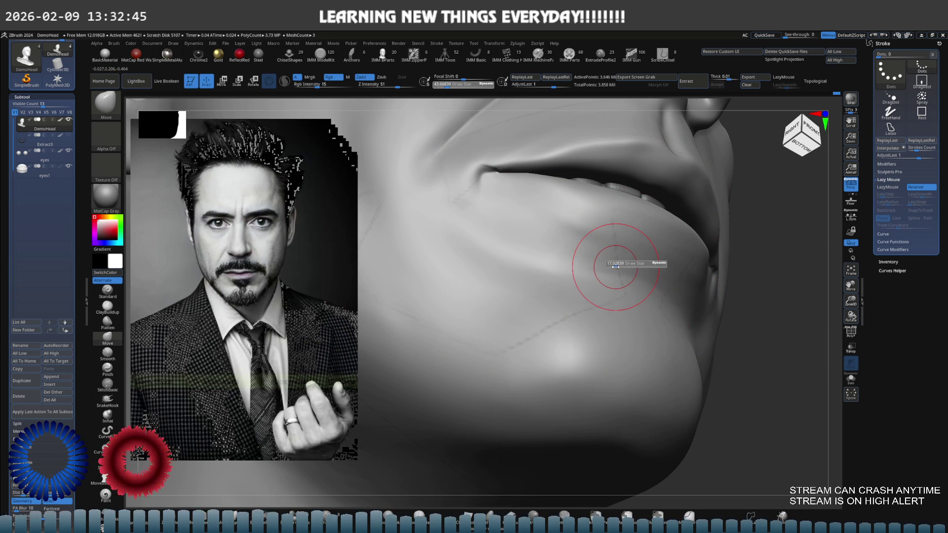
click(105, 495)
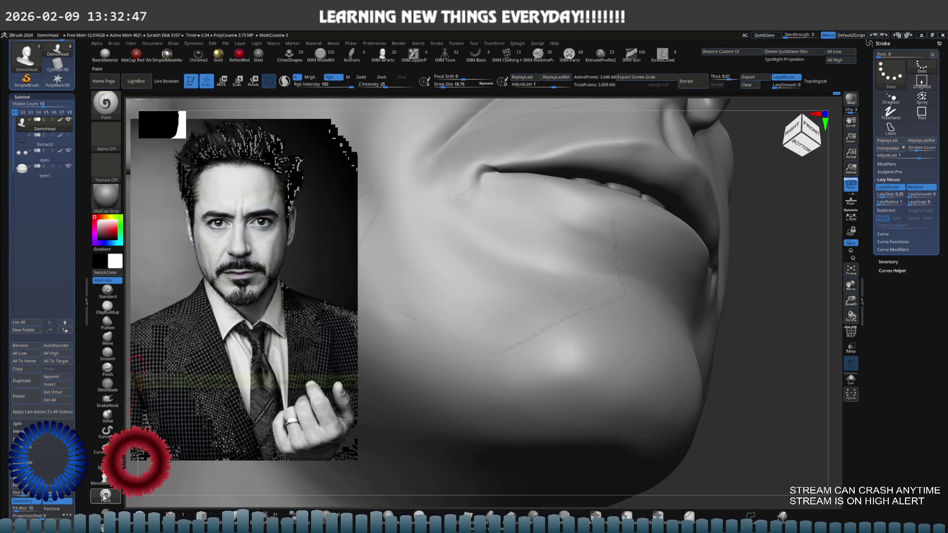
Try lasso selection, a paint mark and a mask on the jaw, undoing each attempt.
key(ctrl+shift)
ctrl+shift+drag(522, 377, 517, 376)
drag(562, 315, 530, 330)
key(ctrl+z)
drag(593, 304, 540, 322)
key(ctrl+z)
mouse_move(593, 308)
ctrl+shift+mouse_down()
mouse_move(535, 309)
mouse_move(541, 337)
mouse_move(593, 314)
ctrl+shift+mouse_up()
shift+right_drag(588, 307, 576, 328)
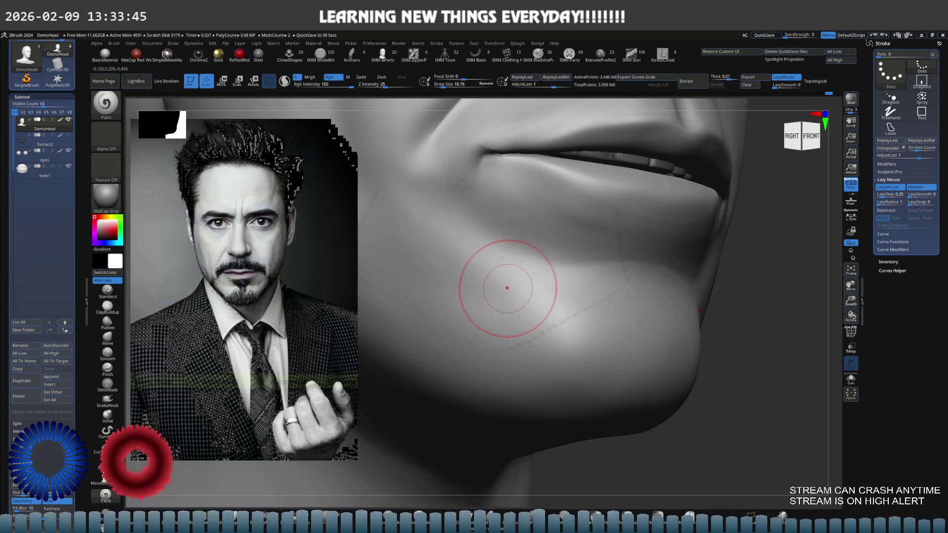
Paint a soft dark spot on the cheek, swap the main and secondary colours and review the nose and mouth.
right_drag(508, 287, 571, 286)
ctrl+drag(561, 325, 580, 312)
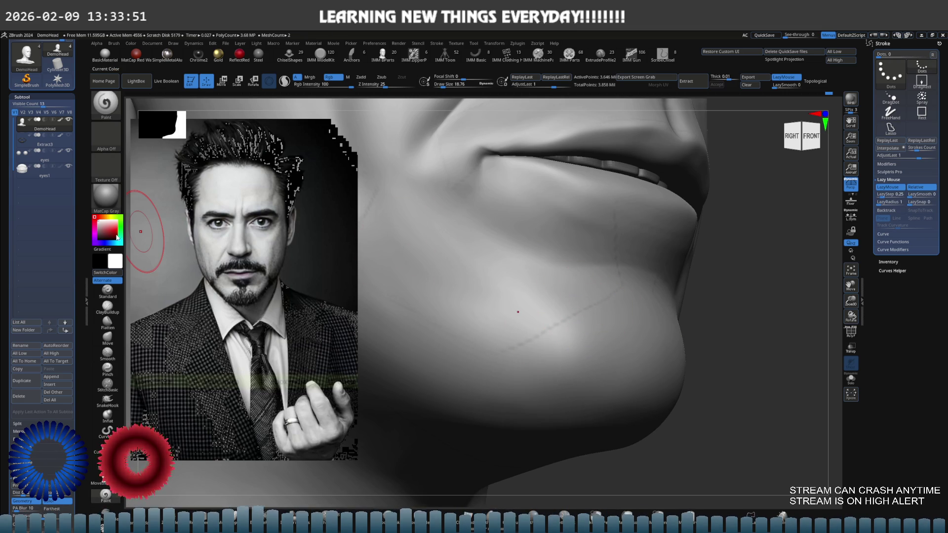
click(108, 273)
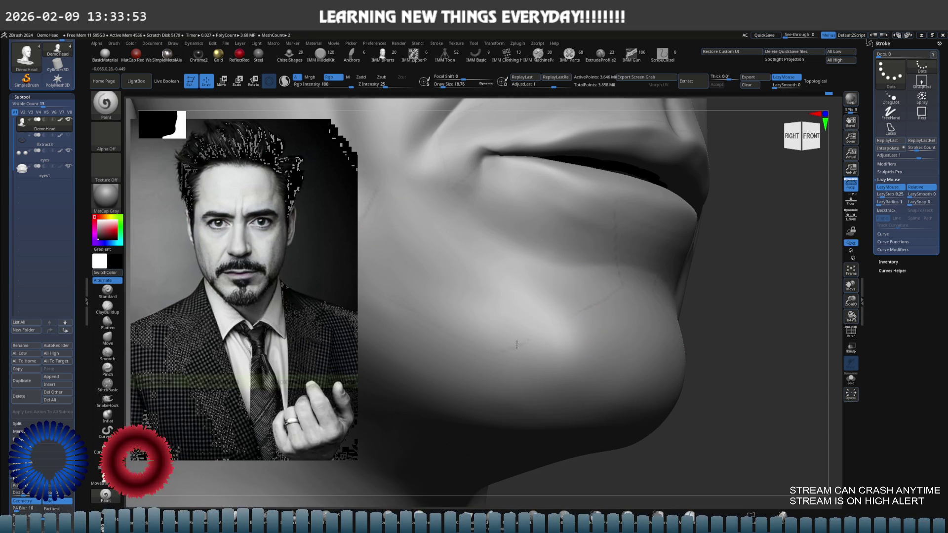
mouse_move(607, 232)
alt+mouse_down()
mouse_move(551, 244)
mouse_move(555, 306)
alt+mouse_up()
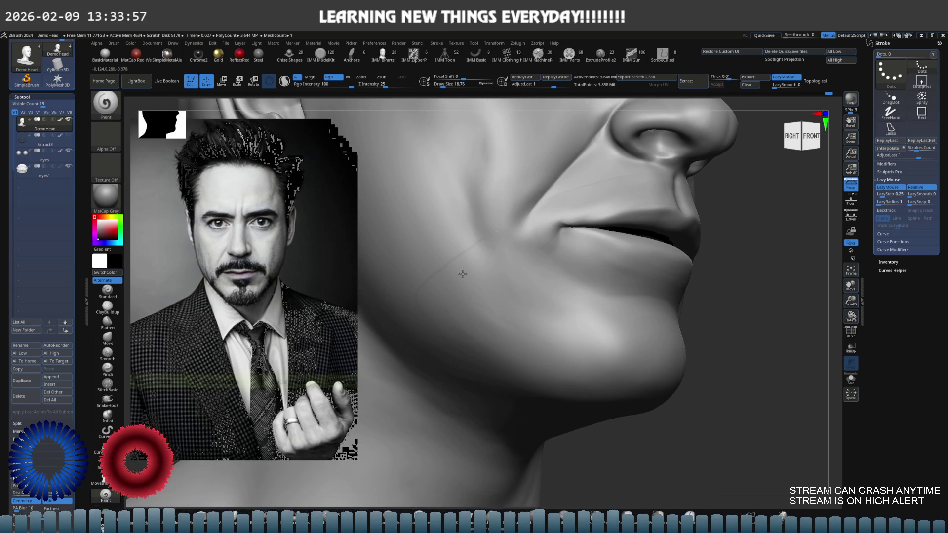
mouse_move(459, 358)
mouse_down()
mouse_move(495, 301)
mouse_move(462, 290)
mouse_up()
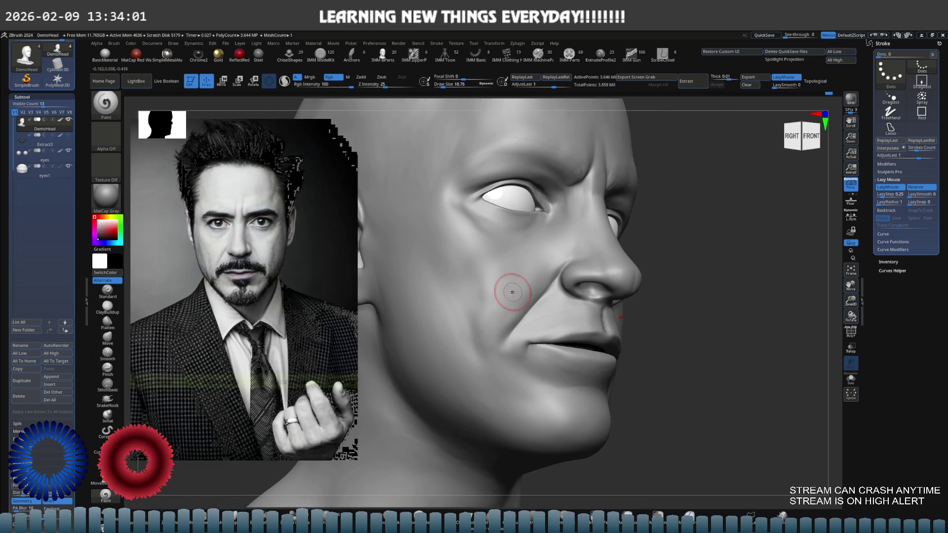
drag(548, 318, 540, 317)
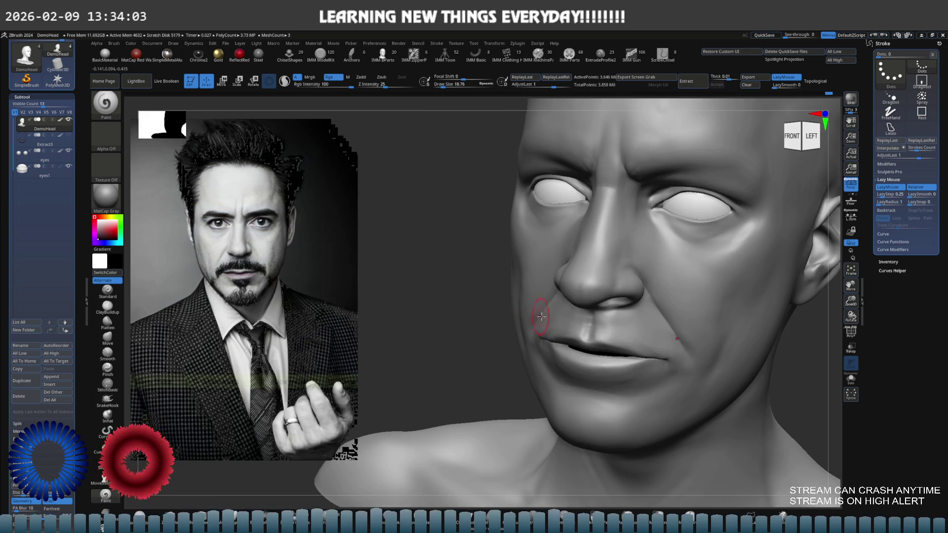
mouse_move(624, 335)
mouse_down()
mouse_move(587, 310)
mouse_move(508, 287)
mouse_move(488, 247)
mouse_up()
ctrl+right_drag(489, 247, 543, 268)
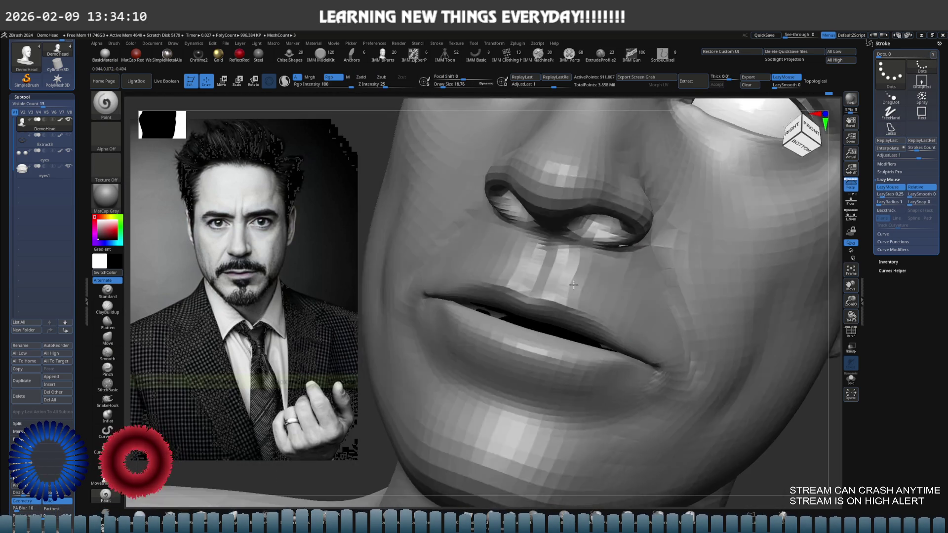
mouse_move(610, 265)
right_down()
mouse_move(586, 282)
mouse_move(482, 271)
mouse_move(518, 307)
mouse_move(626, 302)
mouse_move(568, 229)
right_up()
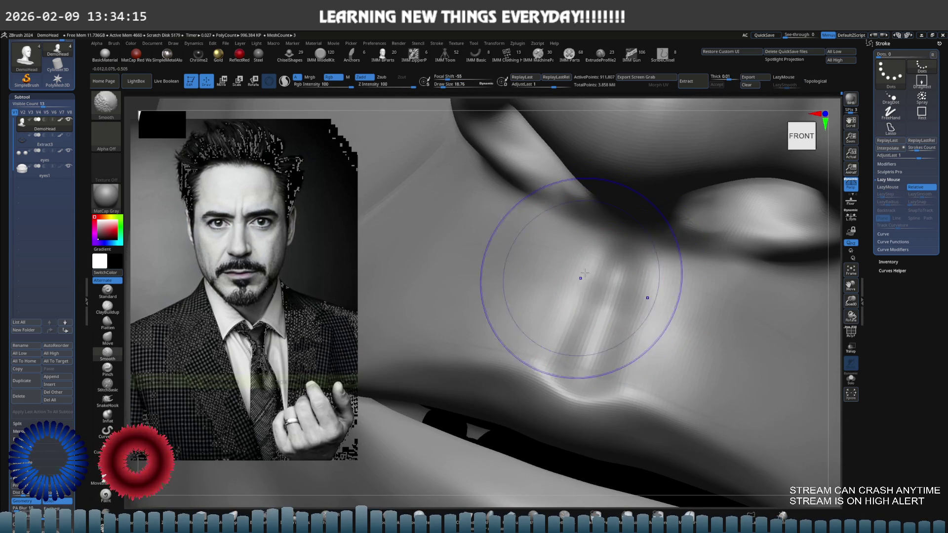
Smooth the nostril wing from below and refine it with the Standard brush and Smooth.
right_drag(540, 287, 563, 284)
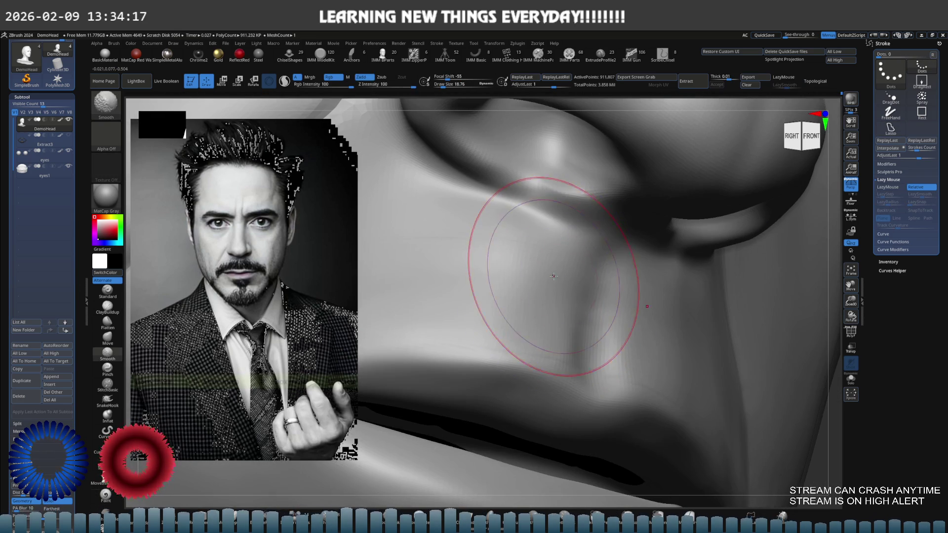
right_drag(561, 249, 530, 315)
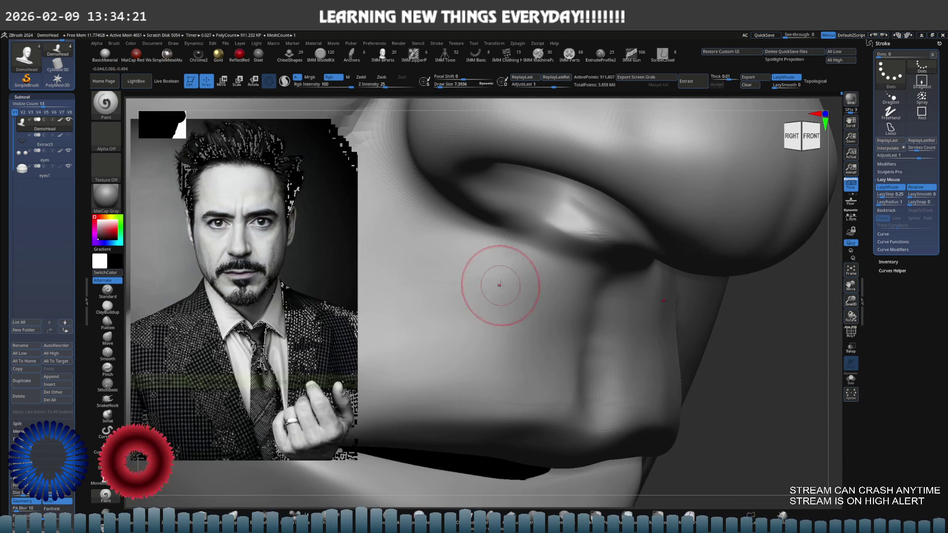
key(shift)
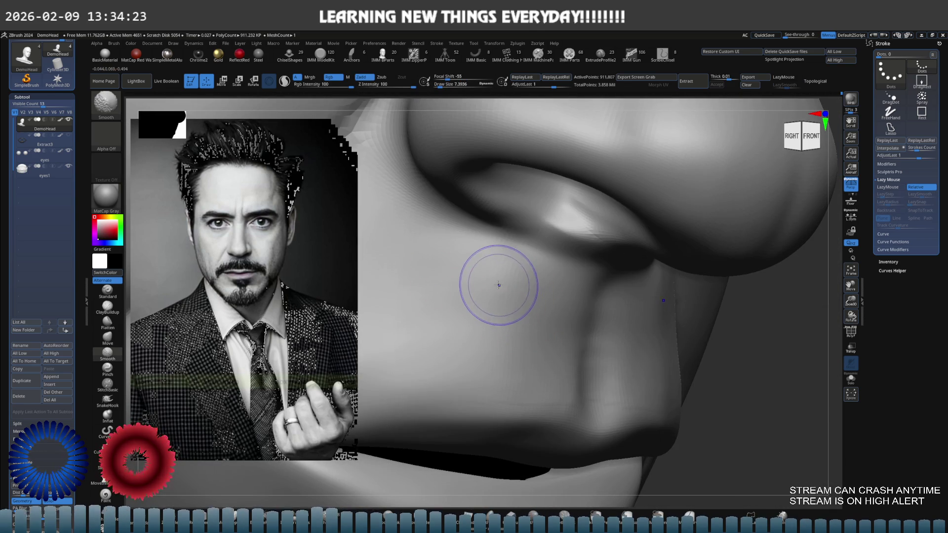
right_drag(611, 328, 602, 319)
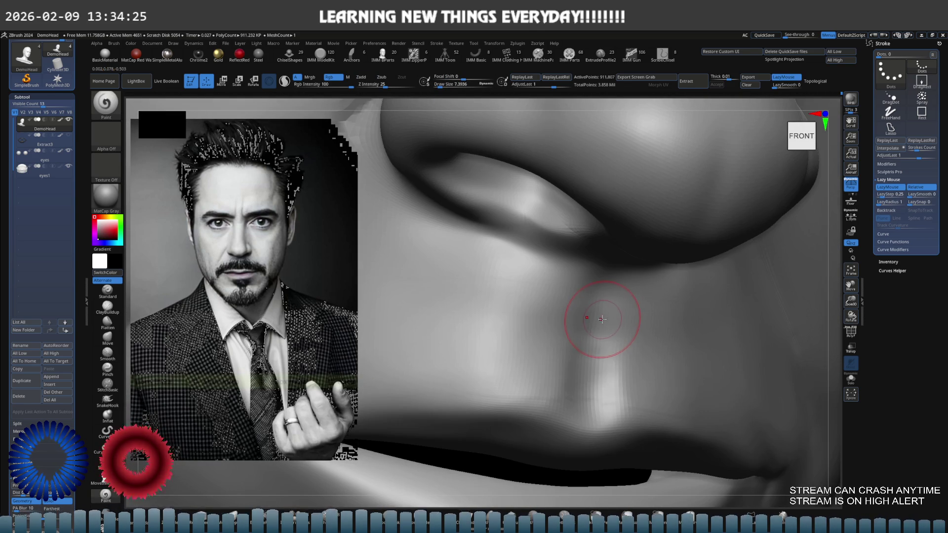
click(111, 293)
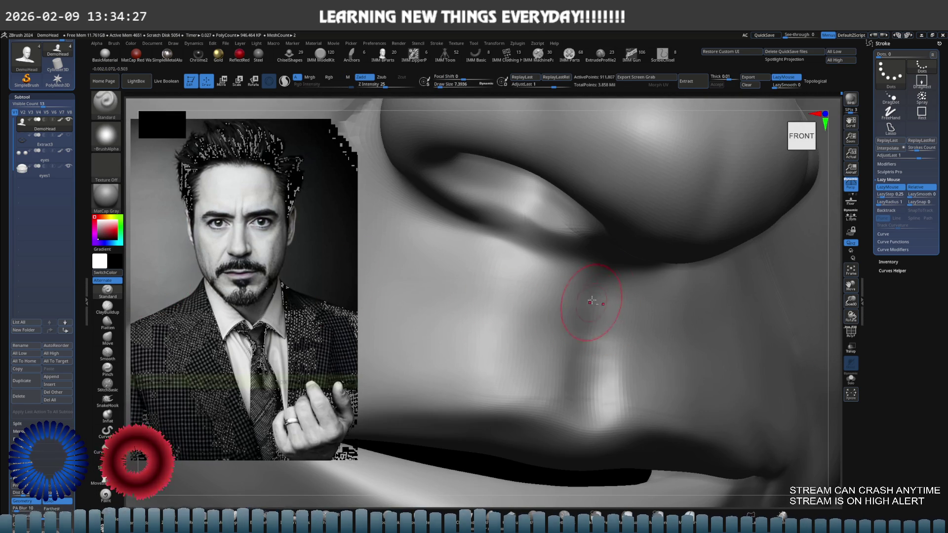
mouse_move(603, 339)
right_down()
mouse_move(582, 318)
mouse_move(607, 303)
right_up()
key(shift)
mouse_move(566, 342)
right_down()
mouse_move(561, 318)
mouse_move(597, 302)
mouse_move(624, 302)
mouse_move(635, 332)
mouse_move(634, 318)
mouse_move(583, 286)
right_up()
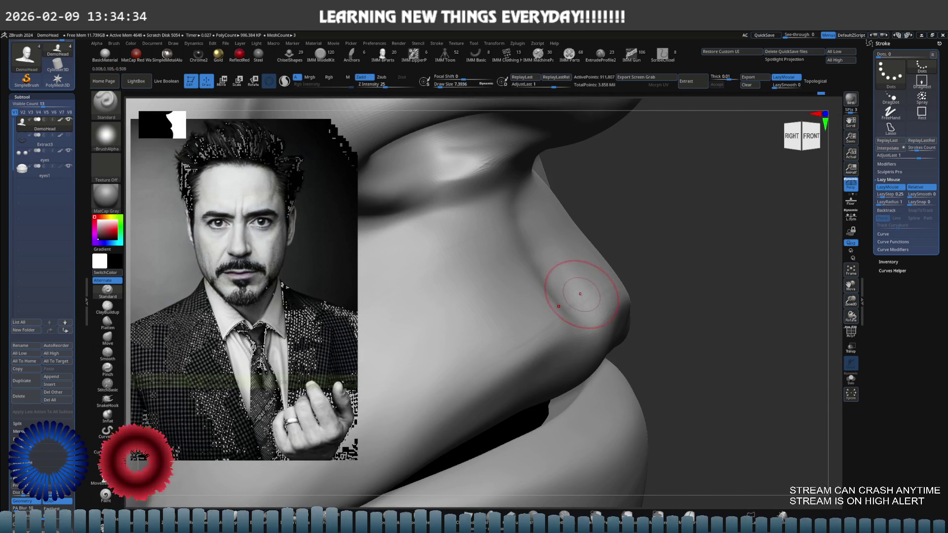
Return to the Paint brush and smooth the side of the nose around the nostril.
click(109, 431)
click(106, 495)
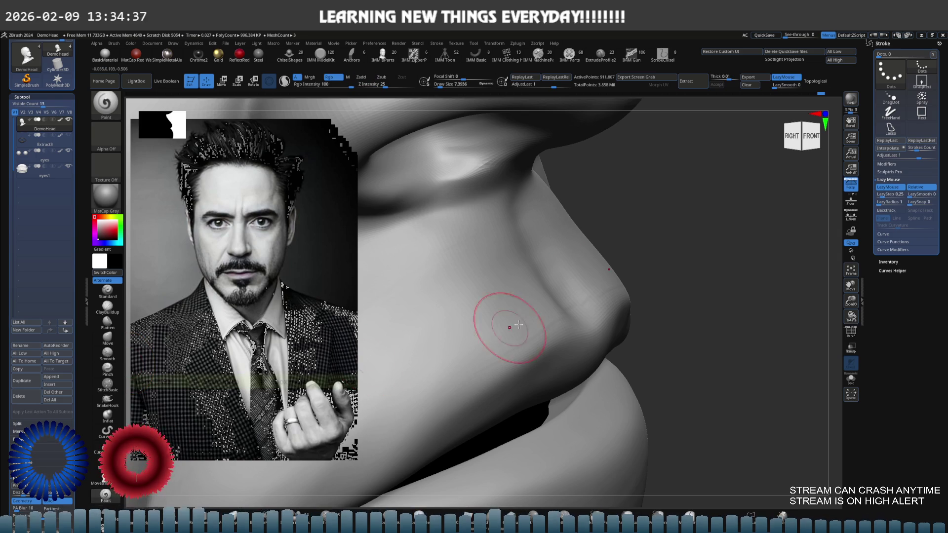
right_drag(482, 332, 571, 305)
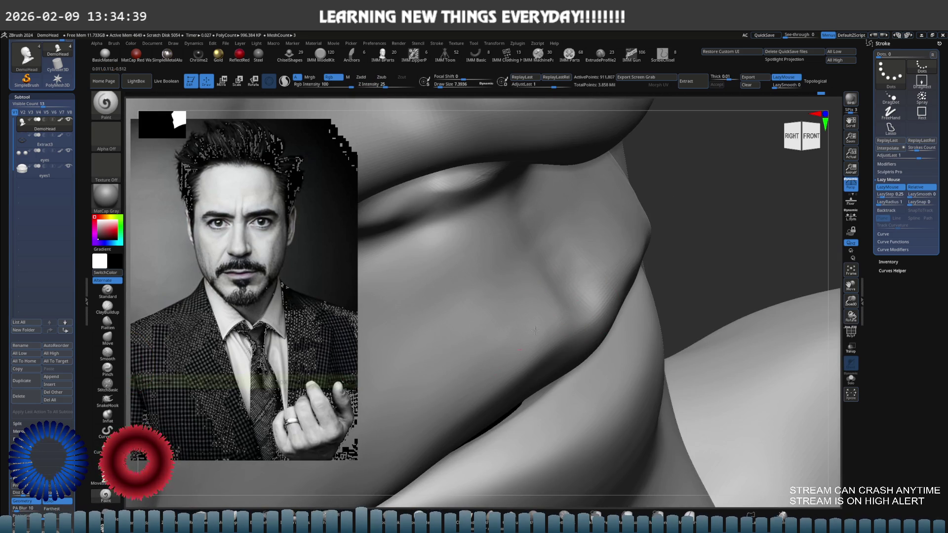
mouse_move(562, 259)
right_down()
mouse_move(528, 247)
mouse_move(570, 311)
right_up()
key(shift)
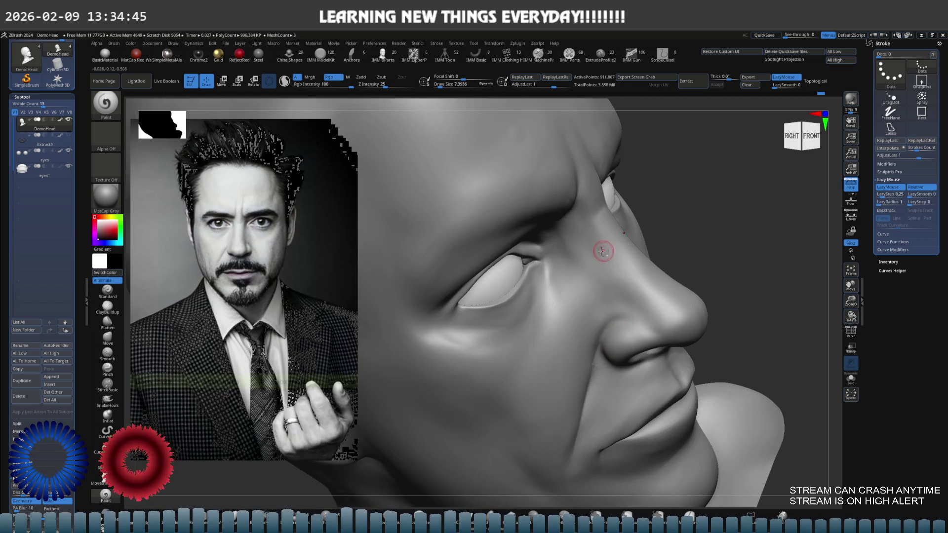
Inspect the head from below, in right profile and from the front against the reference.
right_drag(604, 256, 652, 253)
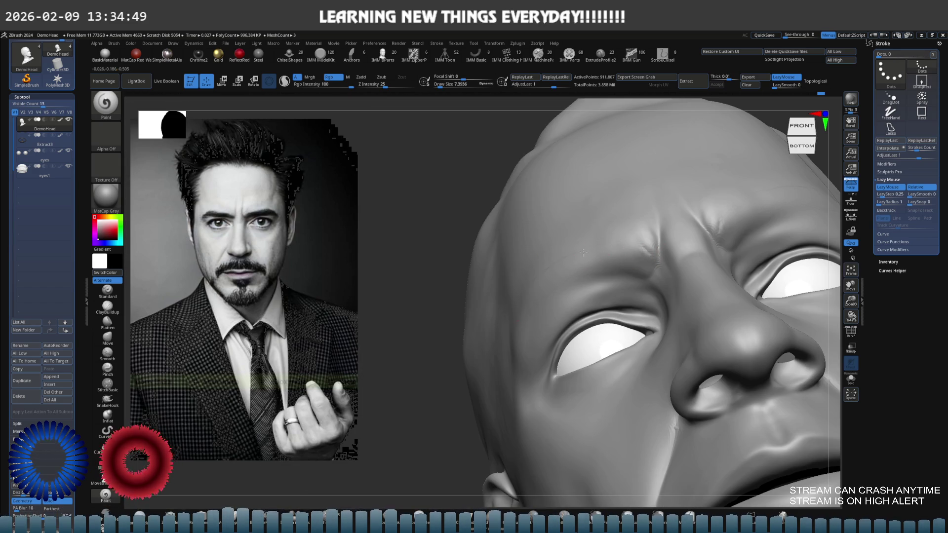
right_drag(536, 293, 569, 292)
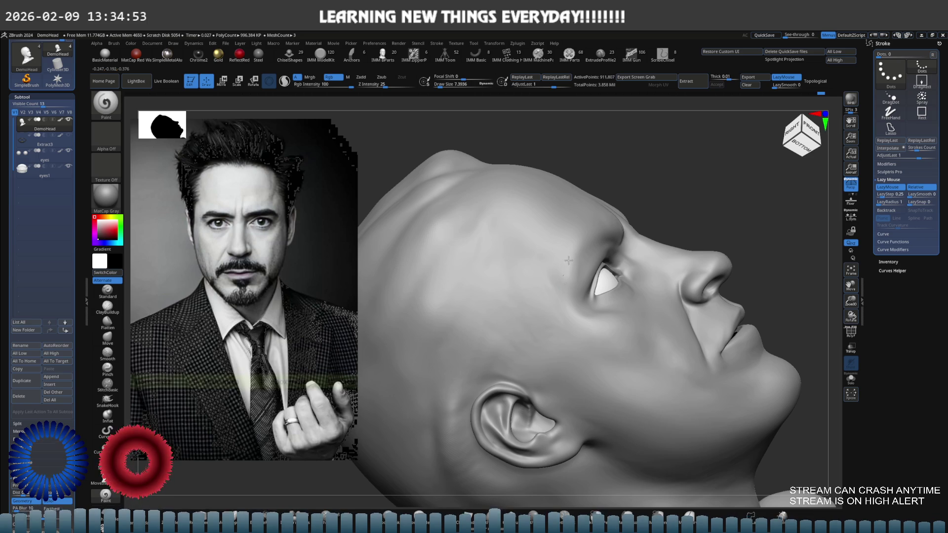
shift+right_drag(585, 275, 544, 313)
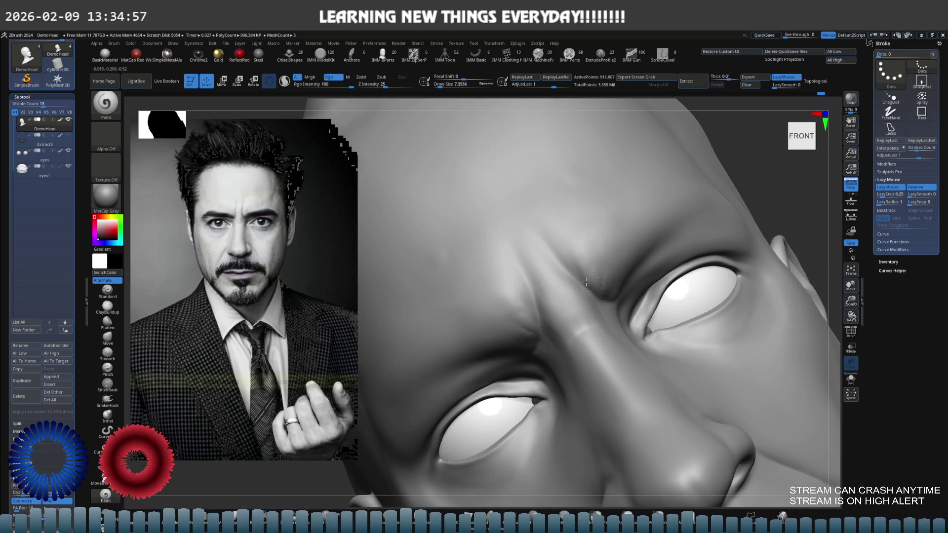
right_drag(573, 276, 491, 261)
Shrink the brush to about 36, smooth a spot up close and settle on a three-quarter front view.
key(s)
drag(490, 261, 465, 265)
ctrl+right_drag(402, 318, 533, 287)
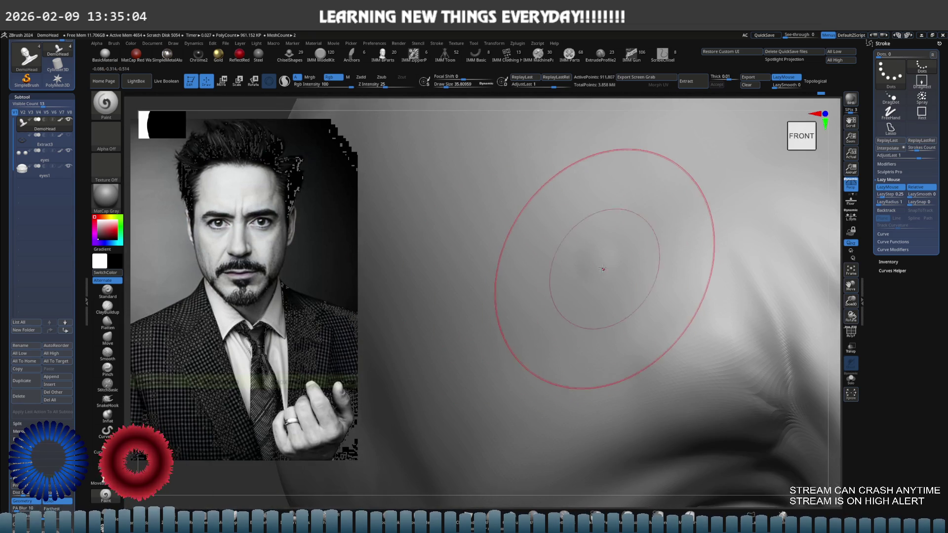
key(shift)
mouse_move(593, 261)
right_down()
mouse_move(587, 273)
mouse_move(607, 281)
right_up()
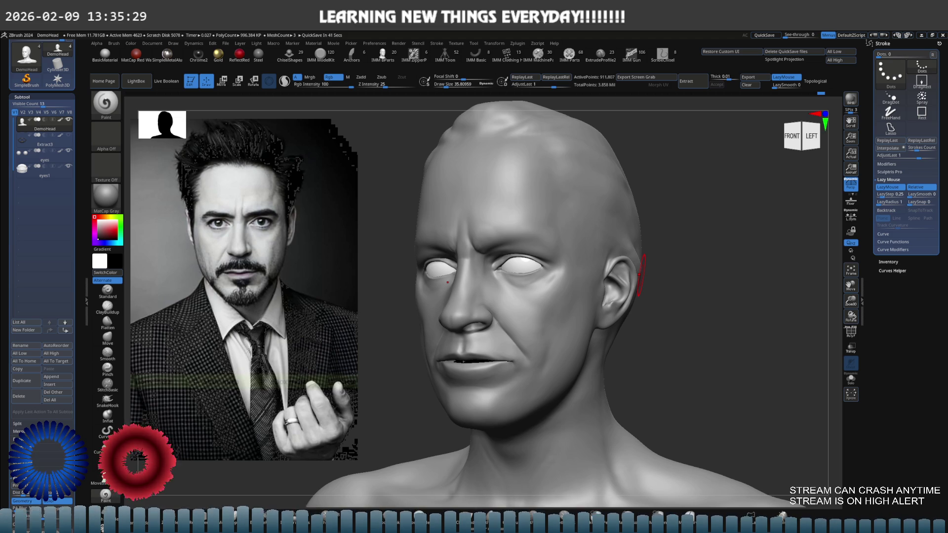
key(s)
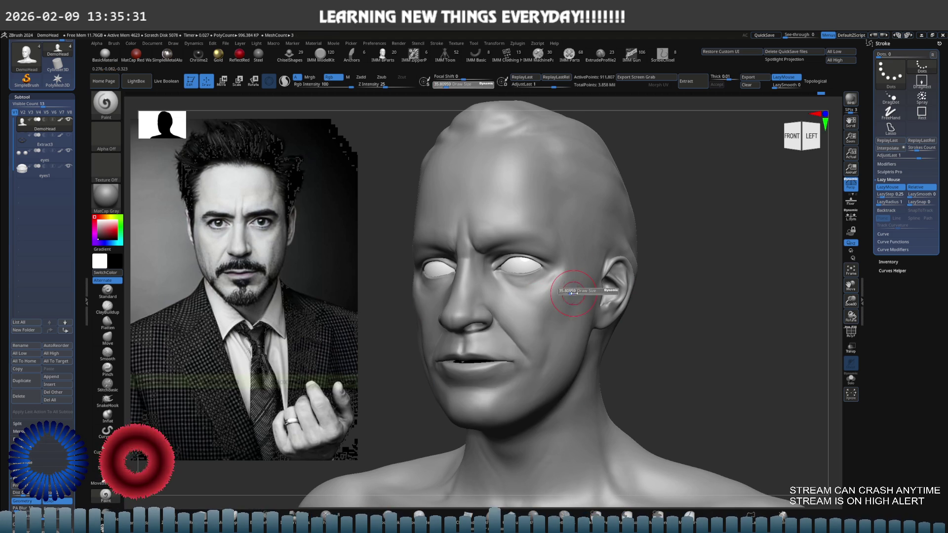
Frame the mouth from the right-front and reduce the Draw Size to about 27.
click(575, 290)
scroll(568, 276, up, 2)
scroll(557, 297, up, 1)
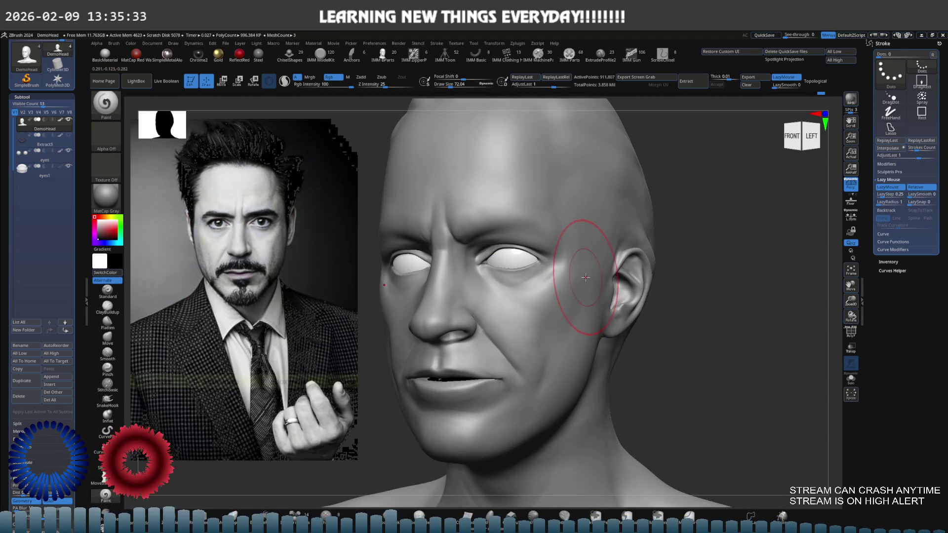
scroll(593, 283, up, 1)
mouse_move(594, 284)
shift+right_down()
mouse_move(609, 284)
mouse_move(573, 297)
mouse_move(562, 338)
mouse_move(581, 323)
shift+right_up()
key(s)
click(609, 284)
key(ctrl+shift)
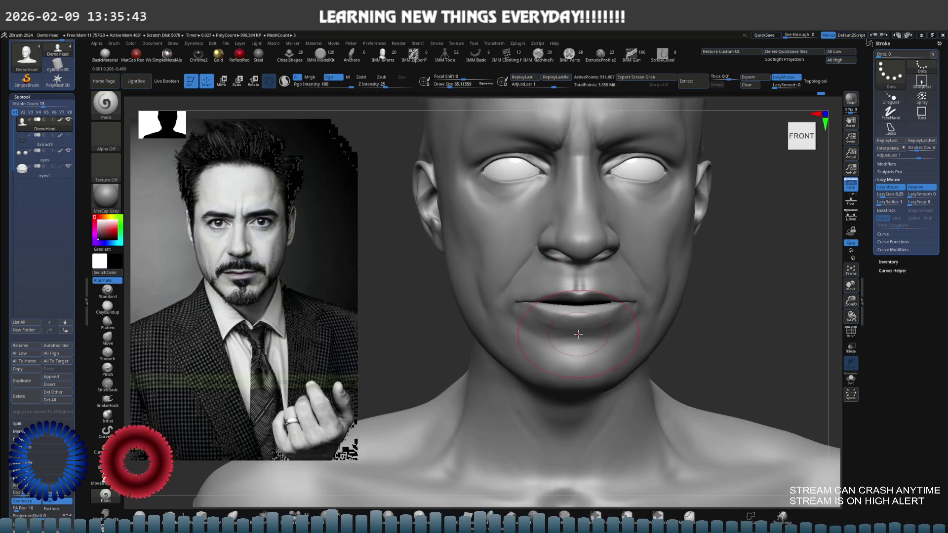
scroll(582, 323, up, 5)
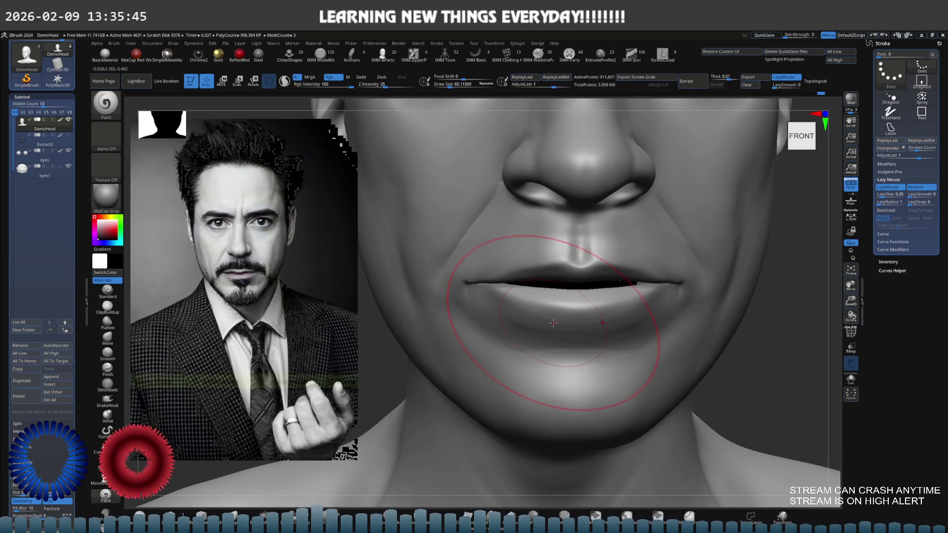
right_drag(535, 317, 518, 296)
key(s)
drag(519, 290, 502, 289)
scroll(501, 290, up, 2)
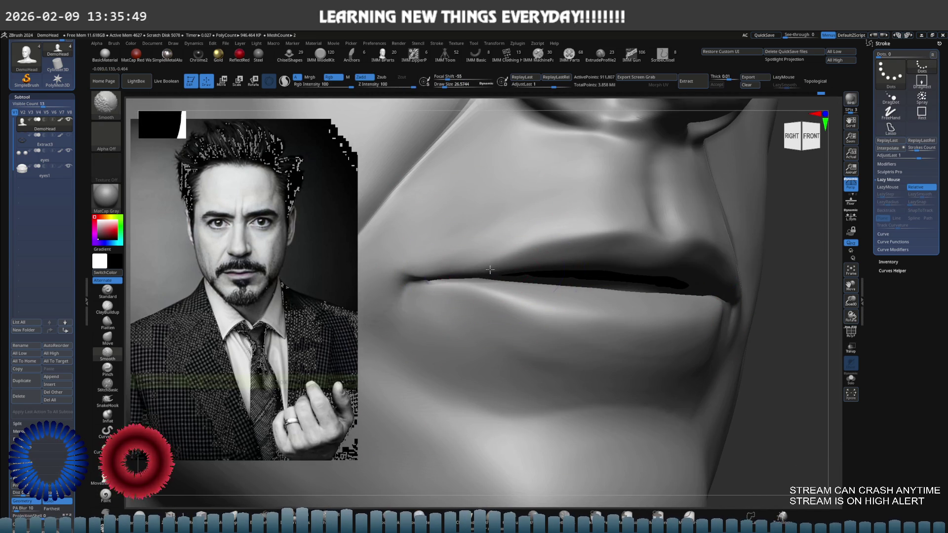
scroll(474, 252, up, 3)
scroll(475, 252, down, 3)
View the lips from below and ready the ClayBuildup brush sized for the mouth corner.
mouse_move(540, 275)
right_down()
mouse_move(487, 279)
mouse_move(593, 288)
right_up()
scroll(488, 279, up, 3)
key(s)
drag(593, 288, 605, 285)
key(b)
key(c)
key(b)
key(s)
key(s)
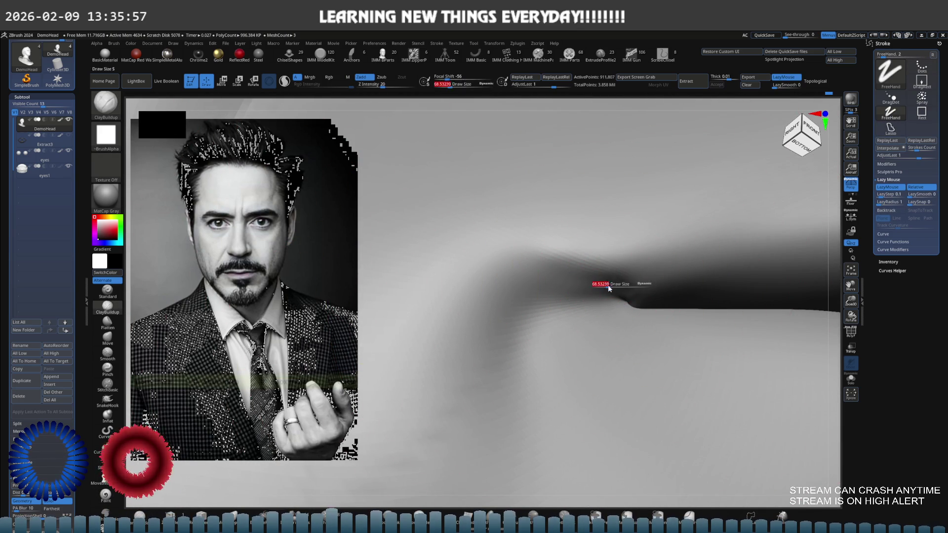
Switch to Move, enlarge the brush over the mouth corner, then return to ClayBuildup.
key(b)
key(m)
key(v)
click(596, 294)
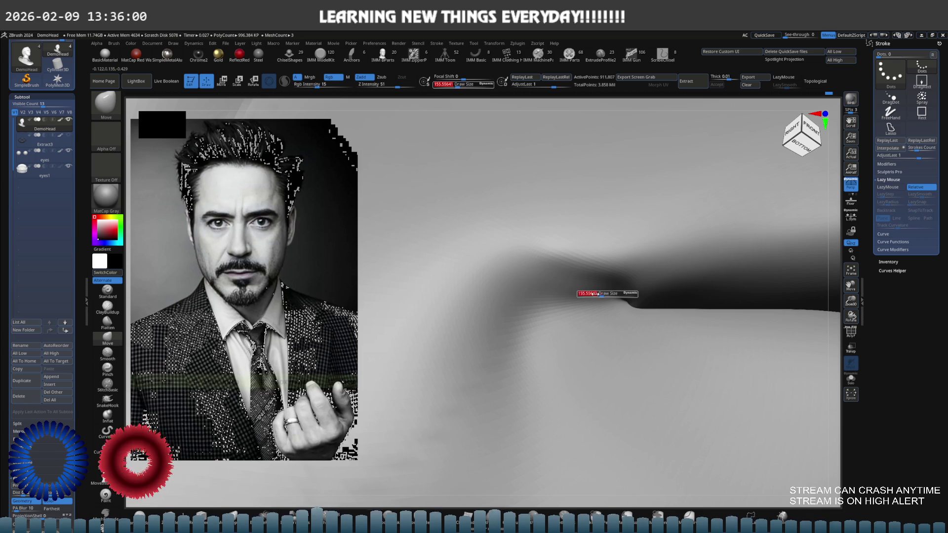
click(489, 85)
key(s)
mouse_move(592, 286)
mouse_down()
mouse_move(604, 287)
mouse_move(594, 288)
mouse_up()
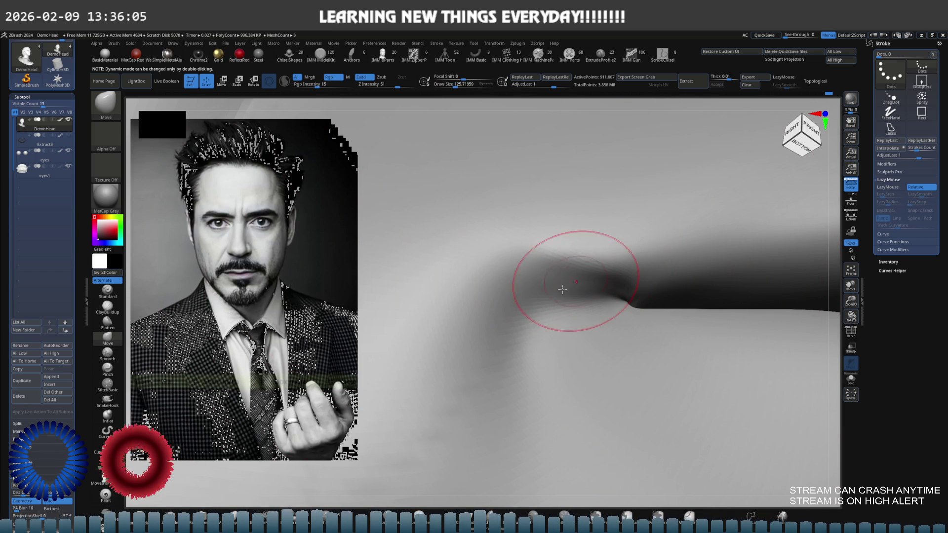
key(b)
key(c)
key(b)
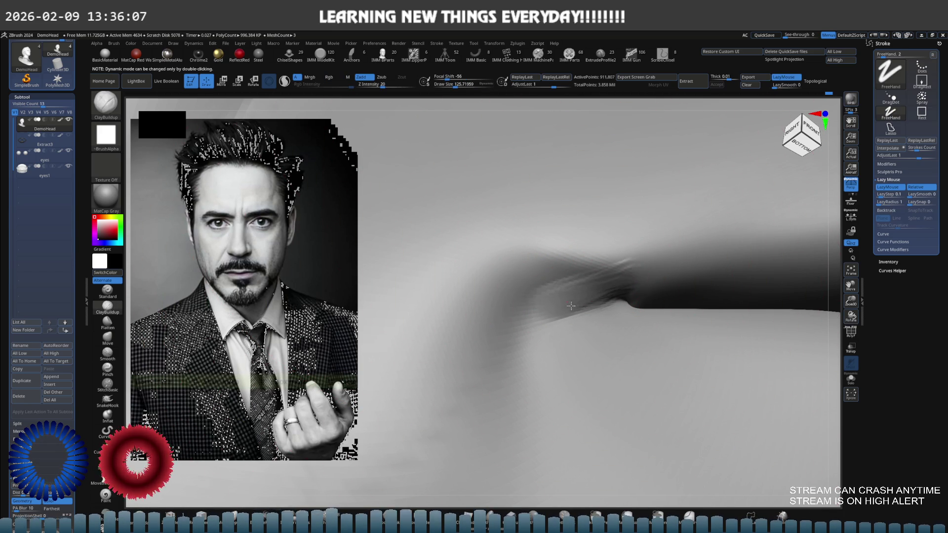
Build clay along the mouth-corner crease, smooth it, and hide all but the lip-corner patch.
mouse_move(529, 281)
mouse_down()
mouse_move(596, 256)
mouse_move(534, 285)
mouse_move(598, 240)
mouse_up()
drag(502, 275, 677, 264)
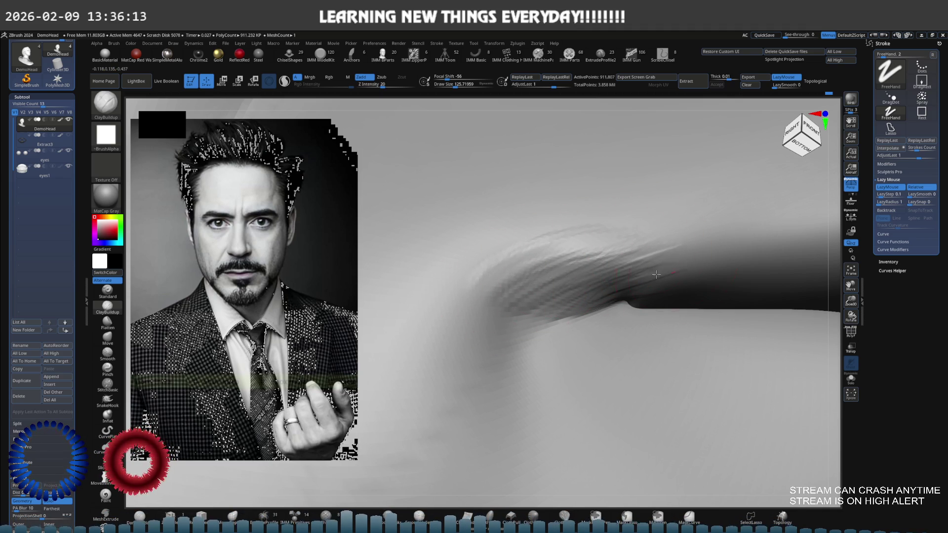
key(shift)
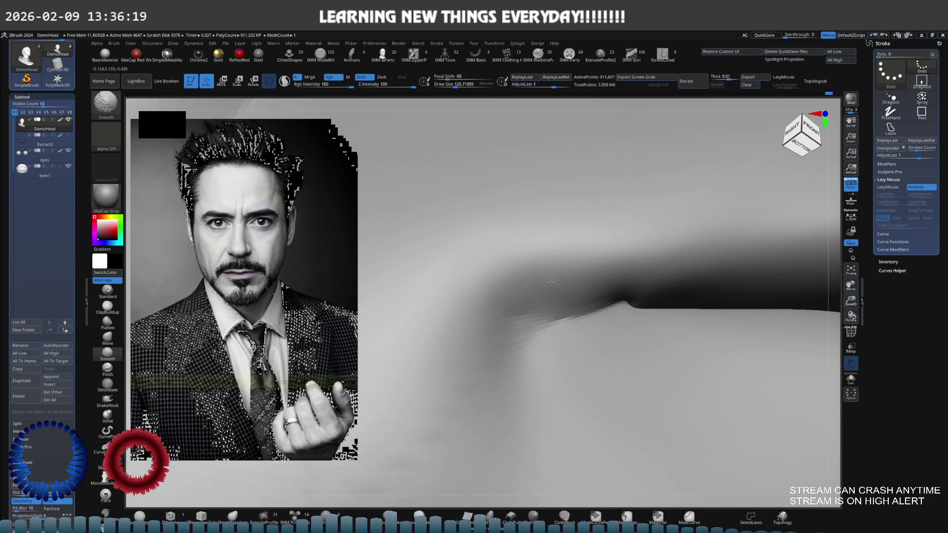
mouse_move(633, 265)
shift+right_down()
mouse_move(494, 264)
mouse_move(642, 280)
mouse_move(598, 239)
shift+right_up()
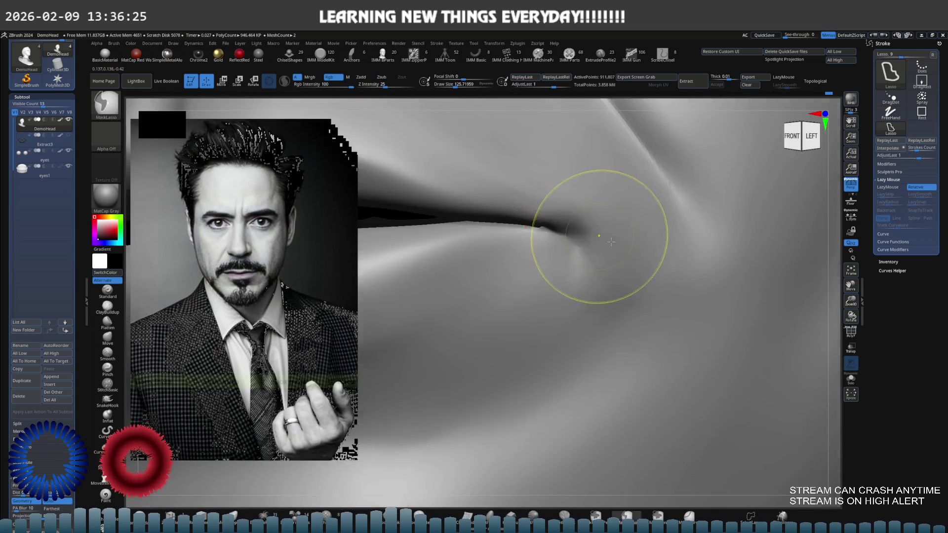
ctrl+shift+drag(444, 196, 426, 260)
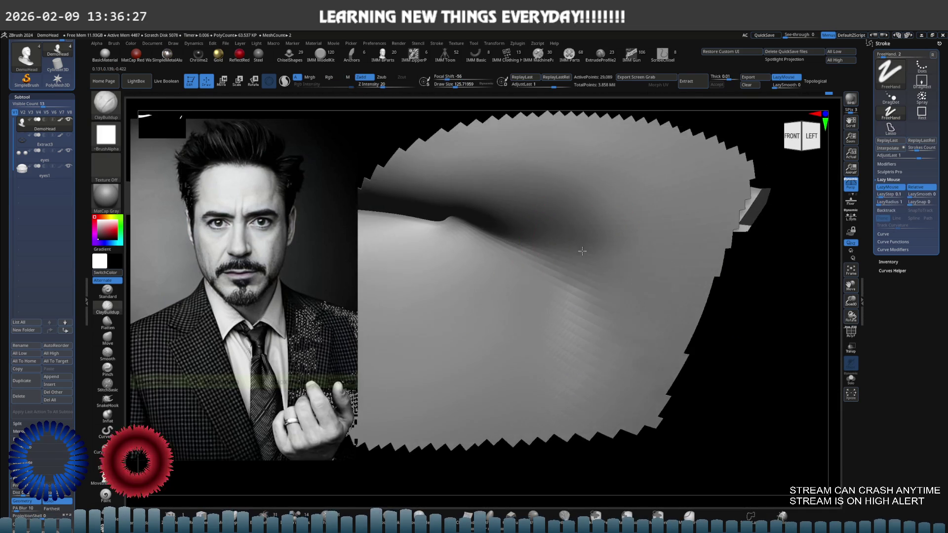
Zoom on the isolated lip patch with the Move brush and smooth its crease.
alt+right_drag(533, 238, 575, 200)
key(b)
key(m)
key(v)
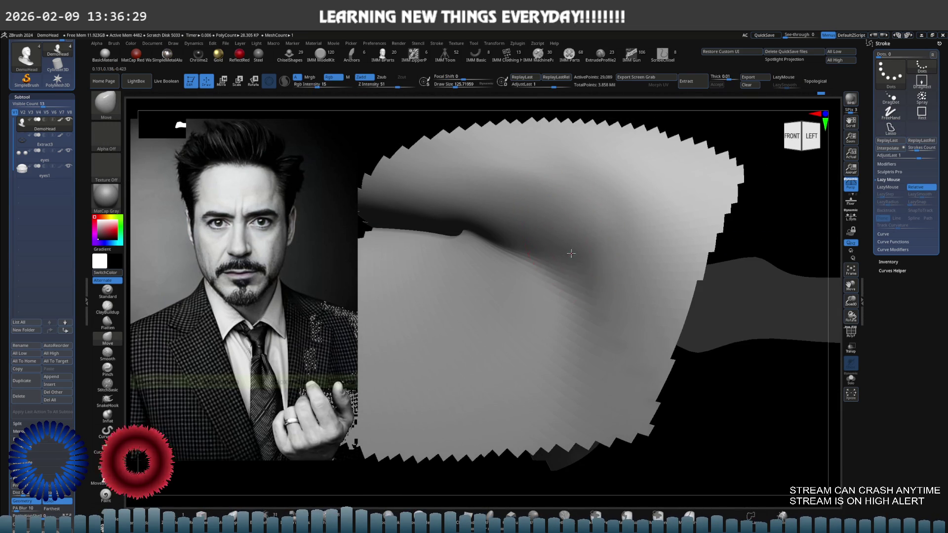
right_drag(549, 246, 571, 237)
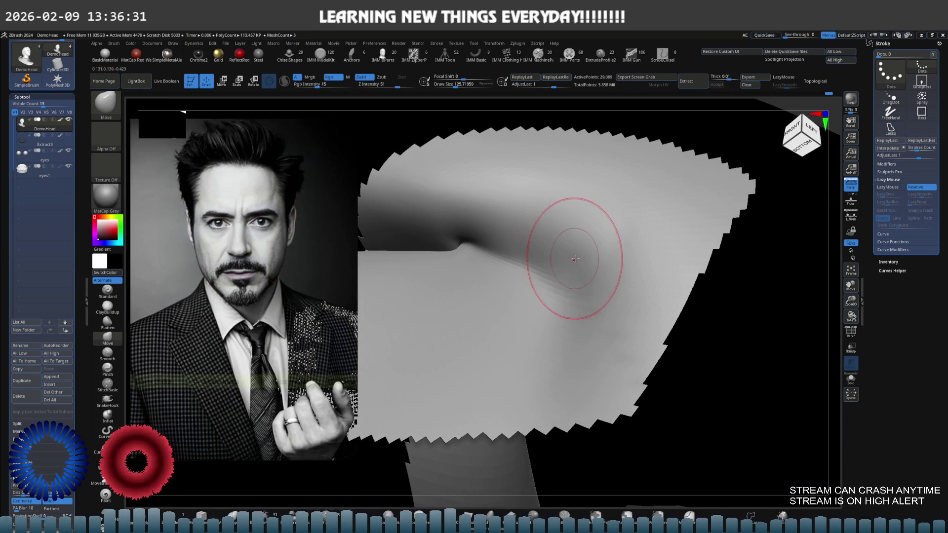
right_drag(571, 275, 568, 263)
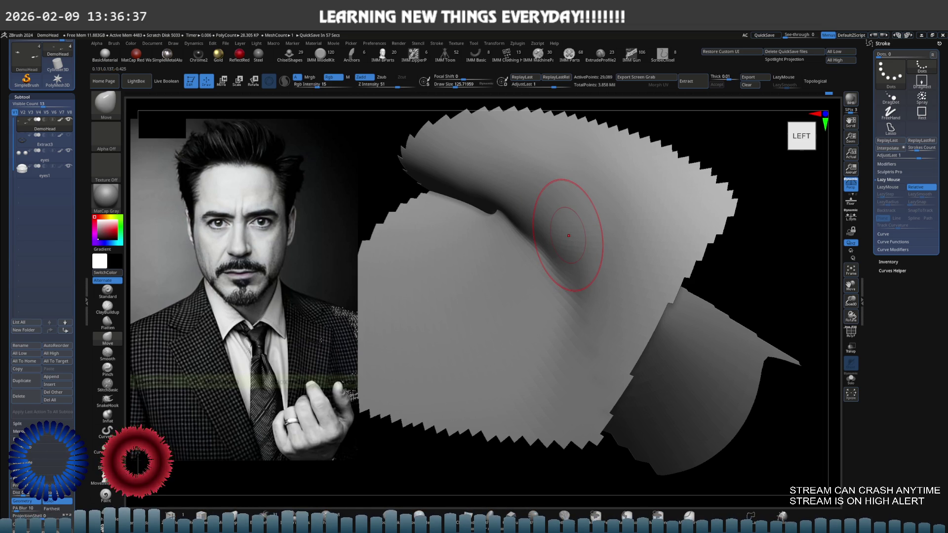
right_drag(542, 247, 546, 207)
mouse_move(545, 208)
shift+mouse_down()
mouse_move(571, 218)
mouse_move(489, 205)
mouse_move(591, 227)
mouse_move(582, 250)
shift+mouse_up()
Smooth the crease further, then return to ClayBuildup with Smooth held ready.
key(b)
key(m)
key(v)
mouse_move(572, 201)
right_down()
mouse_move(518, 297)
mouse_move(561, 244)
right_up()
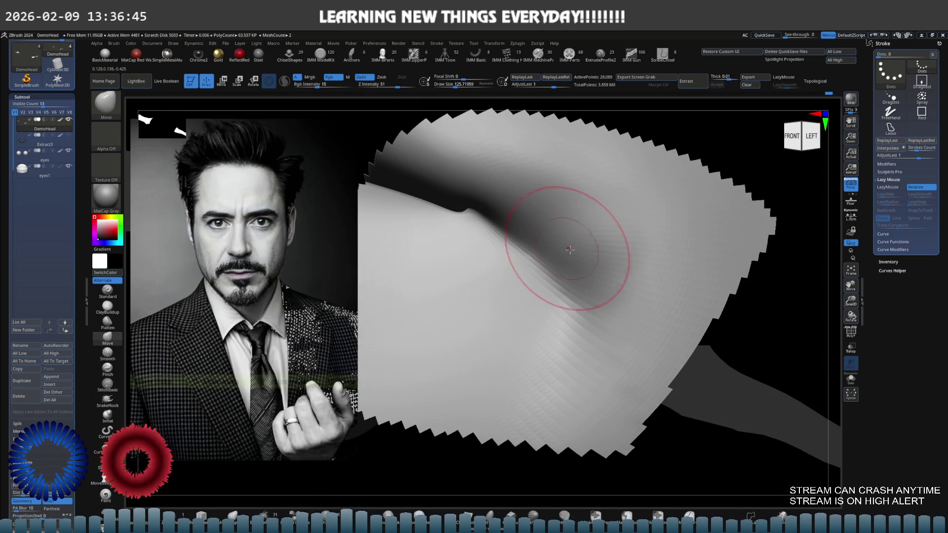
key(b)
key(c)
key(b)
key(shift)
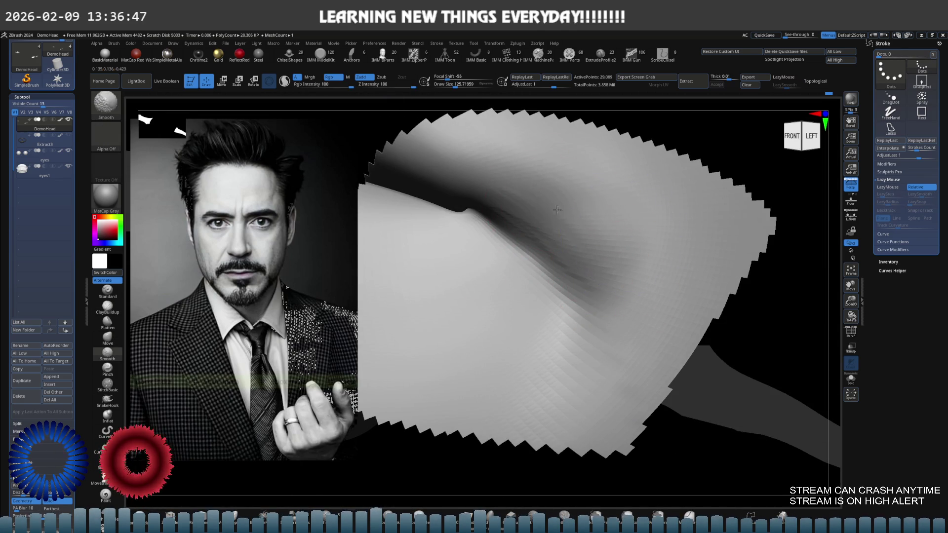
Bring the whole head back and zoom in close on the lips from below.
mouse_move(571, 296)
right_down()
mouse_move(560, 212)
mouse_move(592, 212)
mouse_move(562, 247)
right_up()
right_drag(538, 206, 605, 287)
mouse_move(626, 252)
right_down()
mouse_move(699, 271)
mouse_move(593, 244)
mouse_move(539, 244)
right_up()
mouse_move(604, 254)
right_down()
mouse_move(671, 248)
mouse_move(588, 219)
right_up()
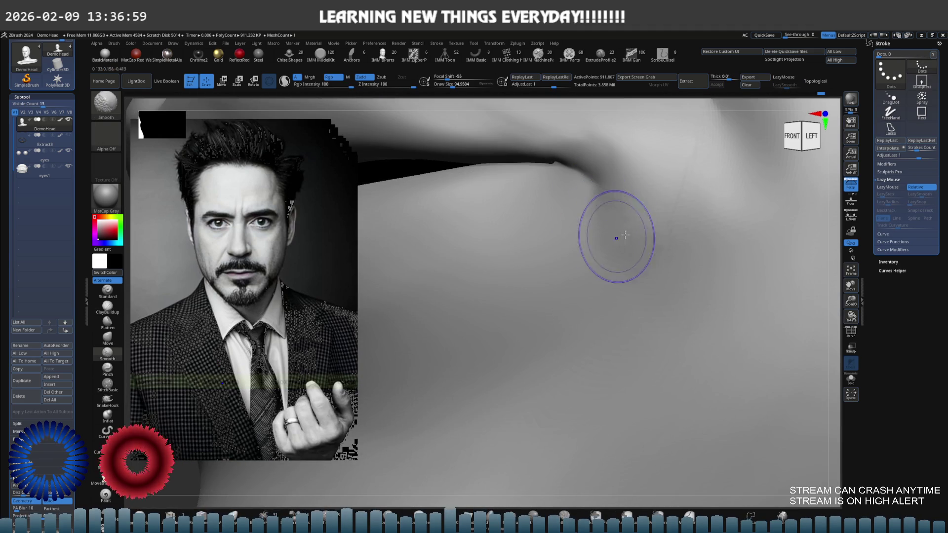
Undo the last two strokes, then open and close the LightBox project library.
key(ctrl+z)
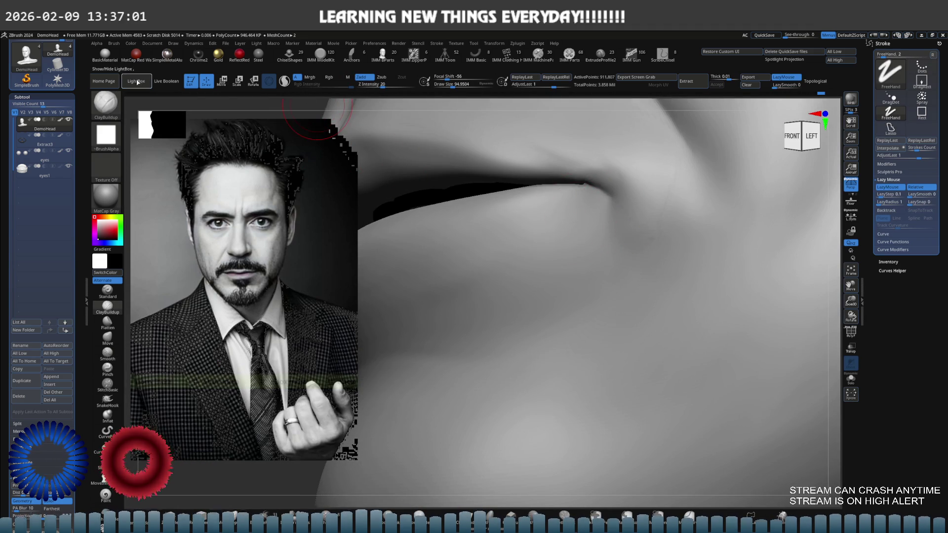
key(ctrl+z)
key(comma)
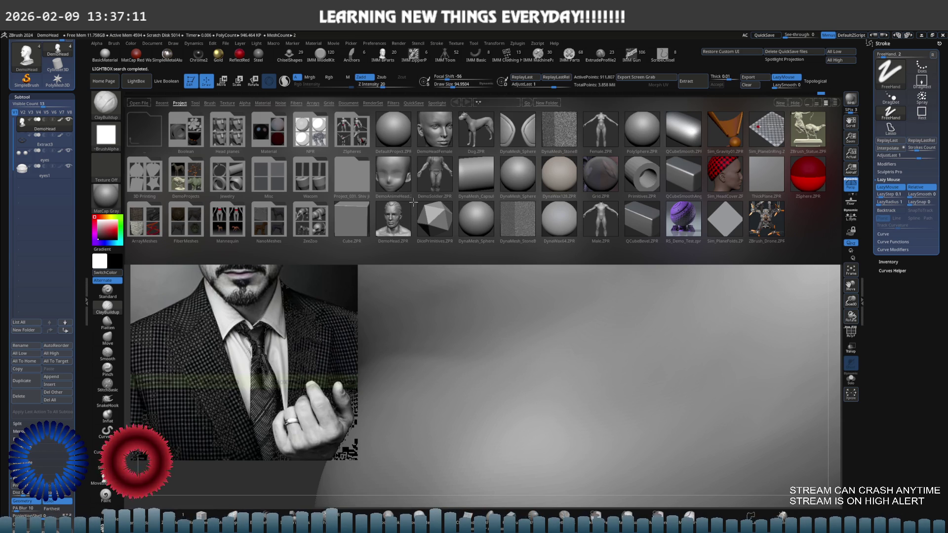
key(comma)
Zoom on the nose and upper lip and isolate a small patch beside the nose, framed in view.
mouse_move(614, 296)
alt+right_down()
mouse_move(546, 272)
mouse_move(614, 222)
mouse_move(603, 233)
alt+right_up()
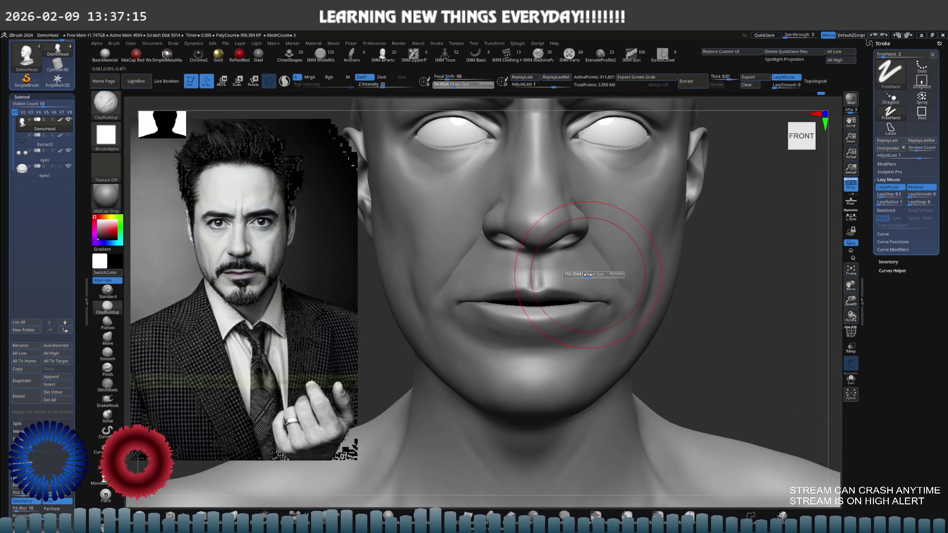
mouse_move(559, 281)
ctrl+right_down()
mouse_move(563, 267)
mouse_move(673, 268)
ctrl+right_up()
ctrl+right_drag(592, 275, 521, 286)
mouse_move(562, 274)
ctrl+shift+mouse_down()
mouse_move(522, 285)
mouse_move(568, 297)
ctrl+shift+mouse_up()
key(f)
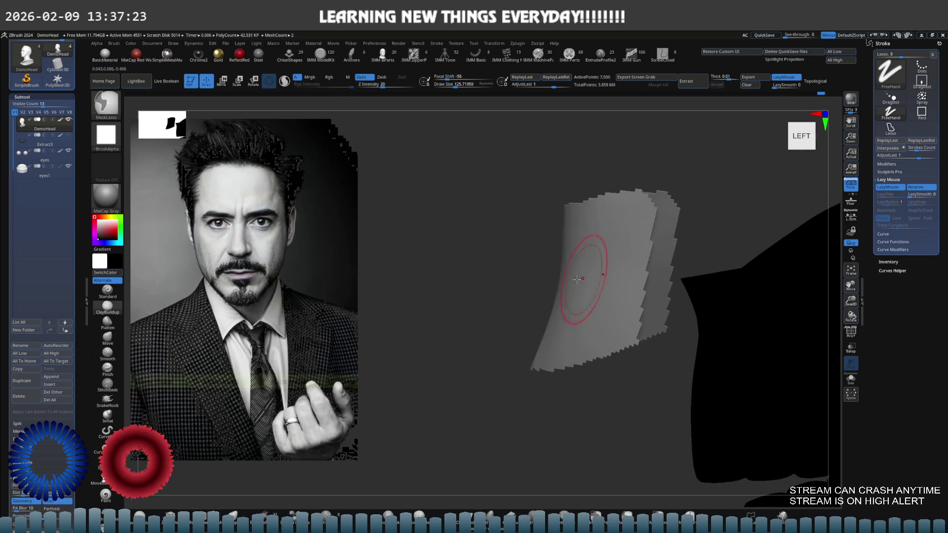
Smooth the isolated patch, then show the whole head again facing front.
right_drag(568, 296, 514, 263)
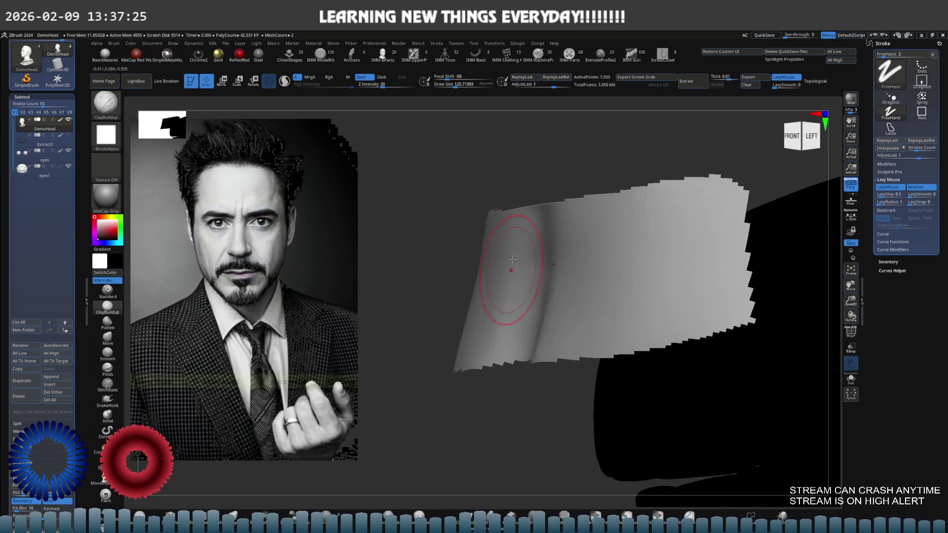
key(shift)
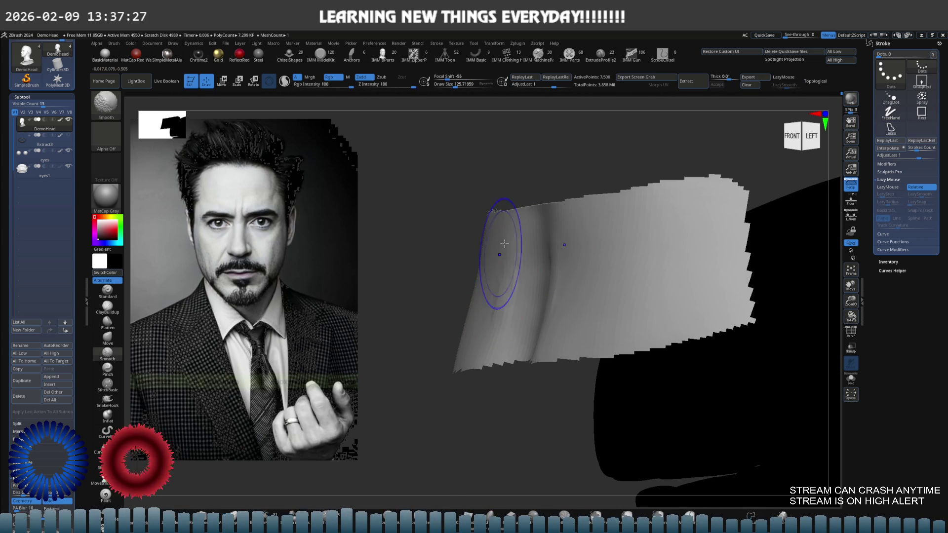
mouse_move(492, 295)
shift+right_down()
mouse_move(554, 286)
mouse_move(569, 254)
shift+right_up()
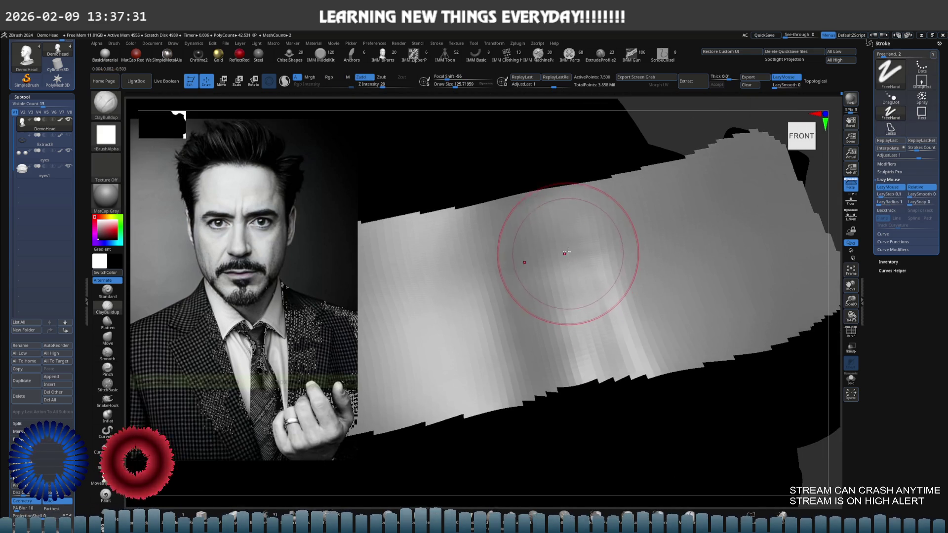
mouse_move(561, 296)
right_down()
mouse_move(566, 283)
mouse_move(562, 292)
right_up()
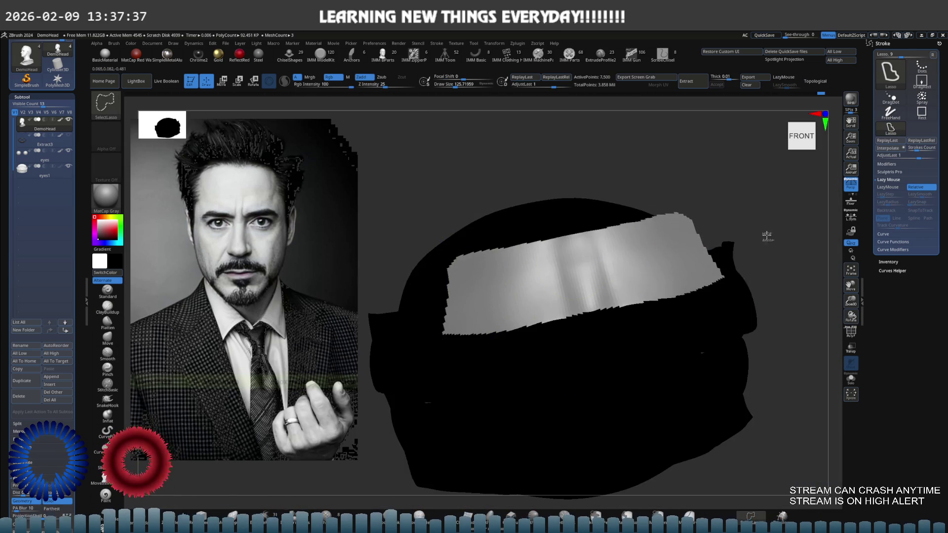
mouse_move(475, 275)
alt+right_down()
mouse_move(624, 248)
mouse_move(582, 233)
mouse_move(495, 260)
alt+right_up()
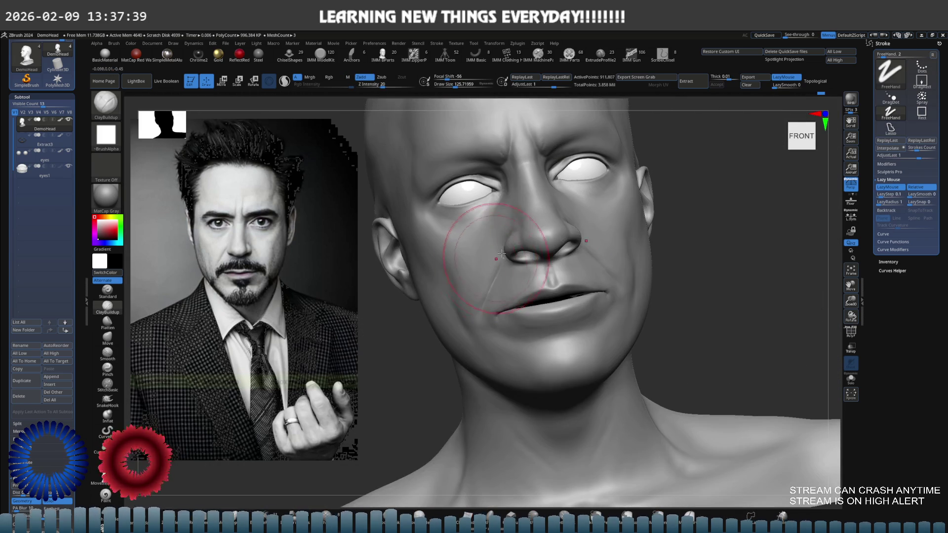
mouse_move(558, 232)
right_down()
mouse_move(581, 260)
mouse_move(490, 247)
right_up()
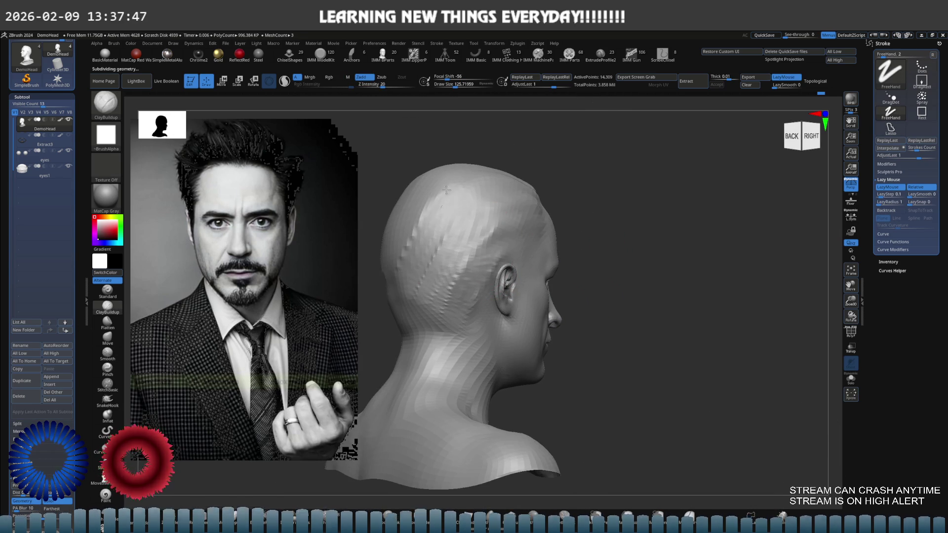
Turn the head to reveal the ear, show PolyFrame, and hide mesh behind the ear.
right_drag(434, 209, 424, 298)
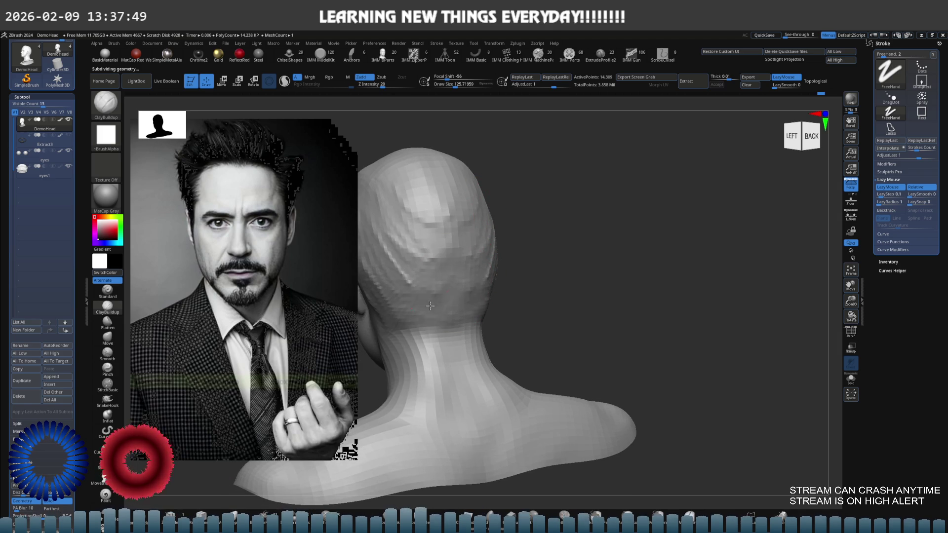
mouse_move(409, 267)
right_down()
mouse_move(454, 272)
mouse_move(491, 255)
right_up()
key(shift+f)
key(ctrl+shift)
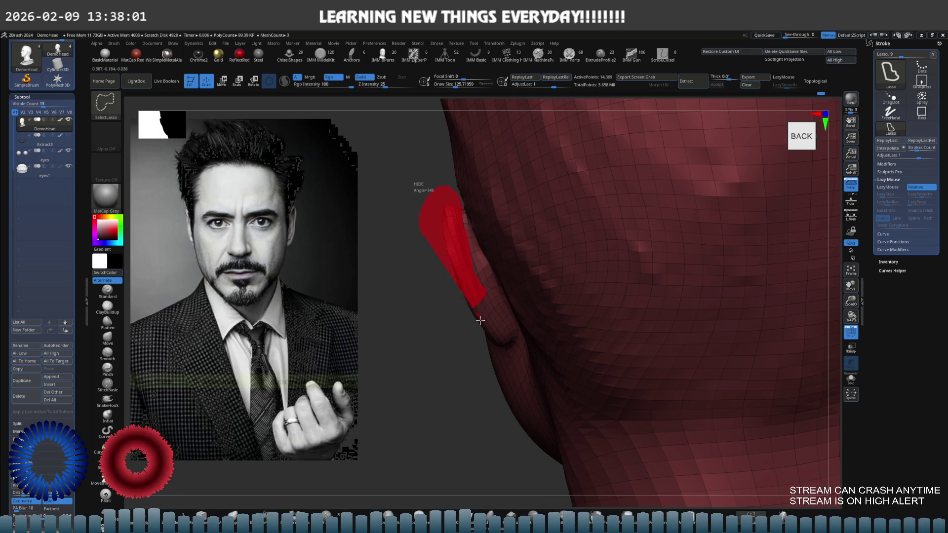
drag(480, 318, 476, 297)
mouse_move(476, 296)
right_down()
mouse_move(497, 265)
mouse_move(529, 292)
mouse_move(530, 314)
right_up()
right_drag(533, 252, 546, 254)
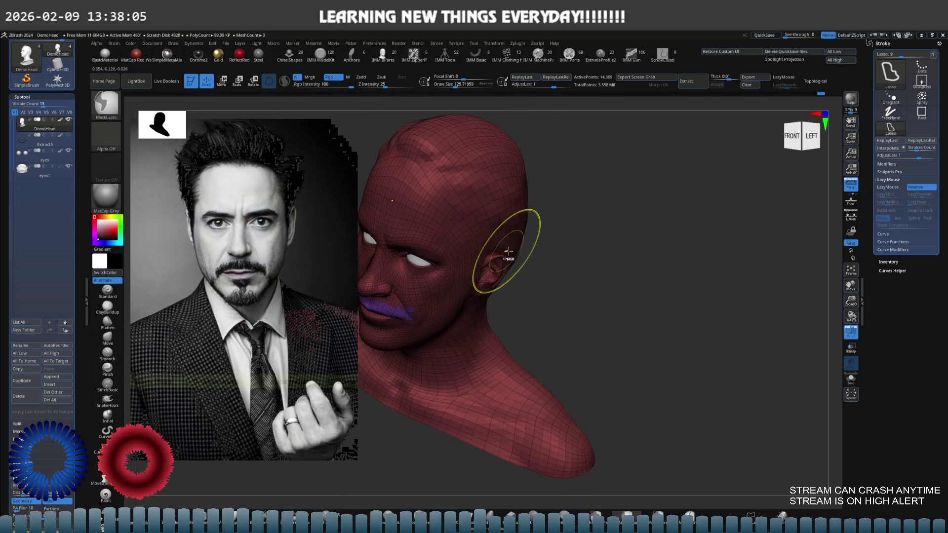
Lasso-hide the rest of the head, the eyeball and stray fragments until only the ear region remains.
mouse_move(546, 253)
ctrl+shift+mouse_down()
mouse_move(419, 324)
mouse_move(487, 275)
mouse_move(518, 222)
mouse_move(447, 342)
mouse_move(609, 353)
mouse_move(413, 381)
mouse_move(455, 253)
ctrl+shift+mouse_up()
ctrl+shift+click(539, 264)
ctrl+shift+click(521, 296)
mouse_move(475, 178)
ctrl+shift+mouse_down()
mouse_move(398, 311)
mouse_move(344, 327)
ctrl+shift+mouse_up()
mouse_move(555, 195)
mouse_down()
mouse_move(472, 213)
mouse_move(508, 223)
mouse_move(478, 342)
mouse_move(445, 333)
mouse_up()
drag(459, 297, 492, 271)
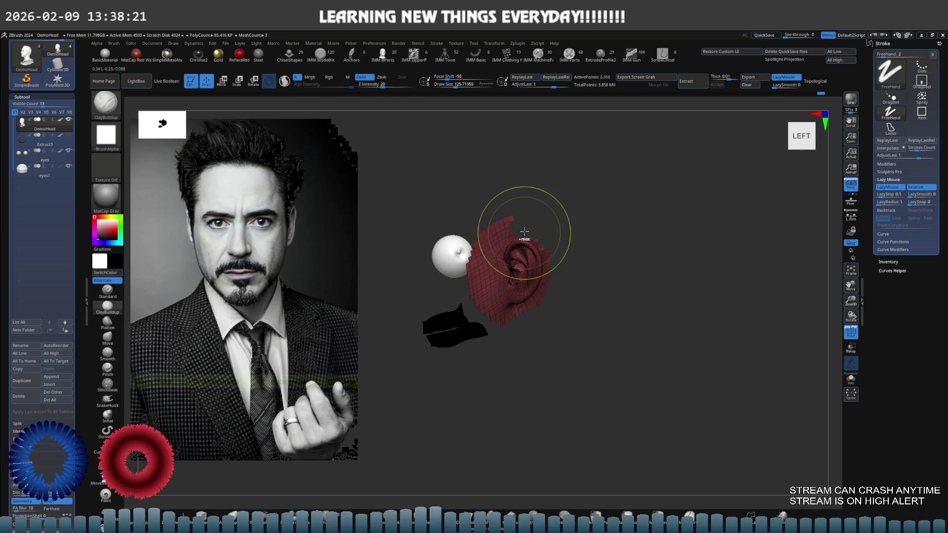
ctrl+shift+click(544, 235)
mouse_move(521, 233)
mouse_down()
mouse_move(529, 212)
mouse_move(490, 321)
mouse_move(530, 222)
mouse_up()
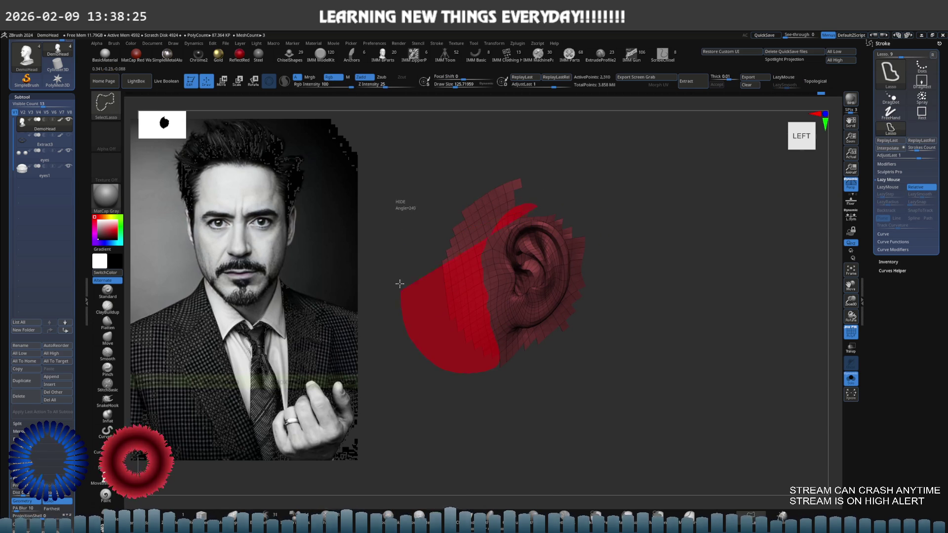
Step down a subdivision level, zoom on the ear in side view and trim away more surrounding mesh.
key(shift+d)
ctrl+shift+click(567, 236)
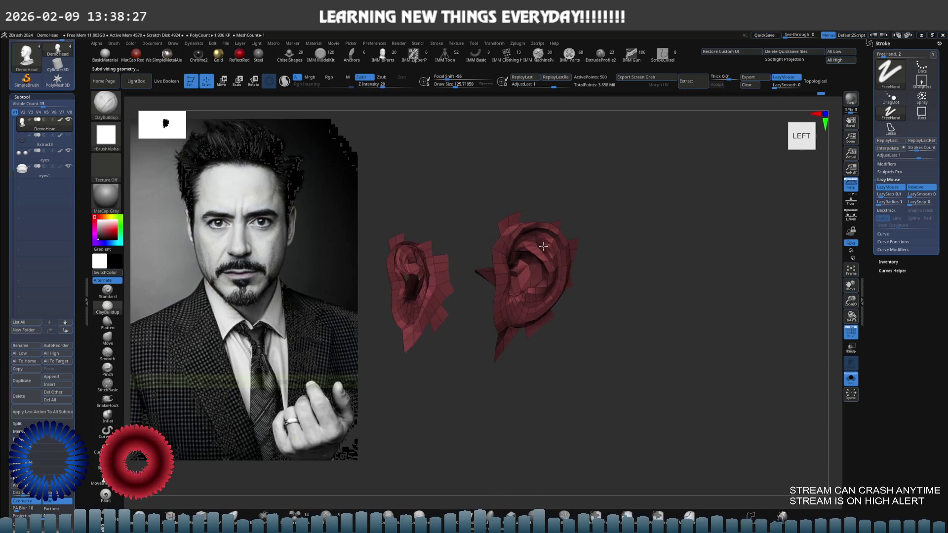
drag(567, 236, 522, 170)
mouse_move(595, 210)
mouse_down()
mouse_move(569, 235)
mouse_move(597, 204)
mouse_move(582, 222)
mouse_move(585, 215)
mouse_up()
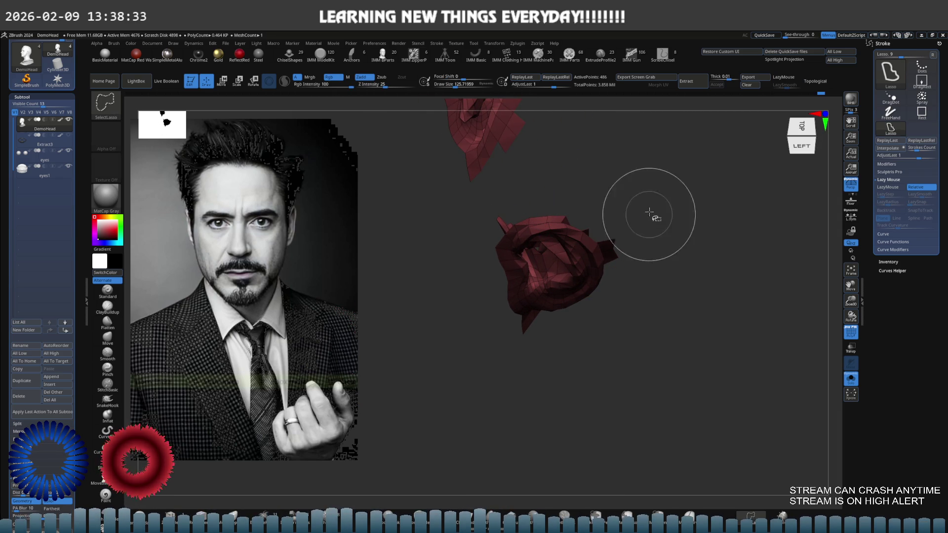
mouse_move(627, 254)
mouse_down()
mouse_move(617, 256)
mouse_move(649, 227)
mouse_move(645, 254)
mouse_move(688, 253)
mouse_up()
mouse_move(694, 290)
mouse_down()
mouse_move(705, 296)
mouse_move(626, 240)
mouse_move(623, 326)
mouse_move(629, 248)
mouse_move(599, 313)
mouse_move(627, 334)
mouse_up()
Reveal the ear, hide extra mesh around it, and zoom out to see the isolated ear.
mouse_move(619, 218)
ctrl+shift+mouse_down()
mouse_move(597, 241)
mouse_move(607, 263)
ctrl+shift+mouse_up()
ctrl+shift+click(631, 266)
ctrl+shift+drag(581, 376, 557, 347)
mouse_move(612, 314)
mouse_down()
mouse_move(593, 322)
mouse_move(603, 363)
mouse_move(662, 309)
mouse_move(667, 290)
mouse_move(663, 320)
mouse_move(640, 259)
mouse_up()
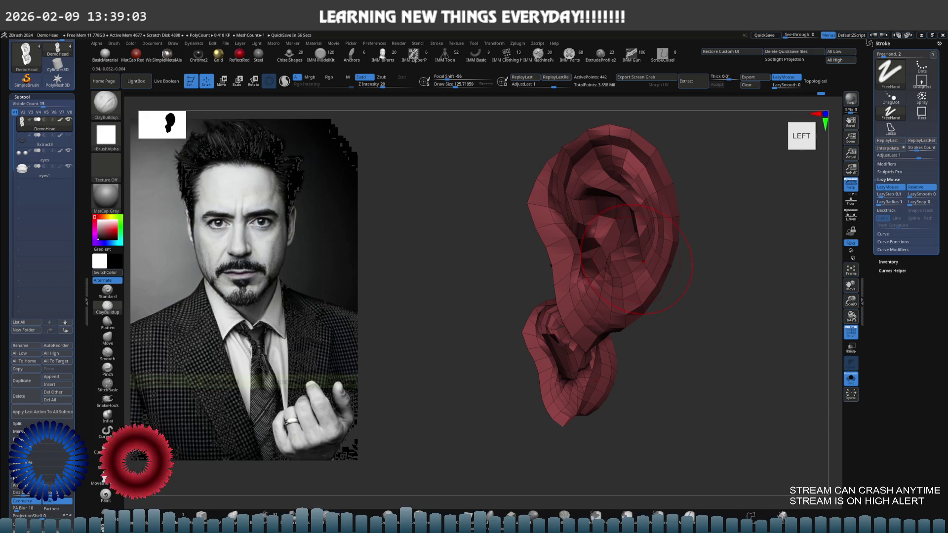
ctrl+right_drag(599, 250, 561, 269)
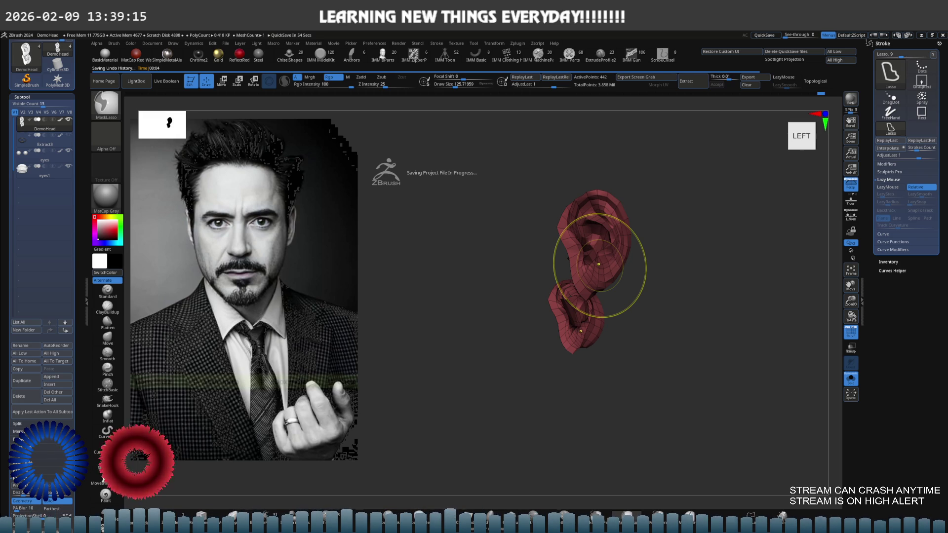
Make DemoHead the active subtool and turn off Spotlight, leaving the canvas empty.
key(ctrl+d)
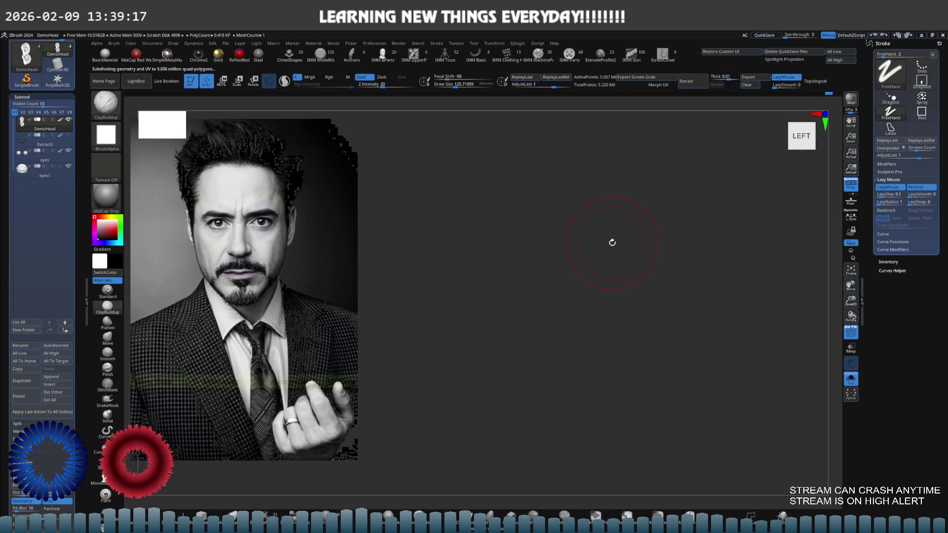
shift+drag(610, 240, 631, 246)
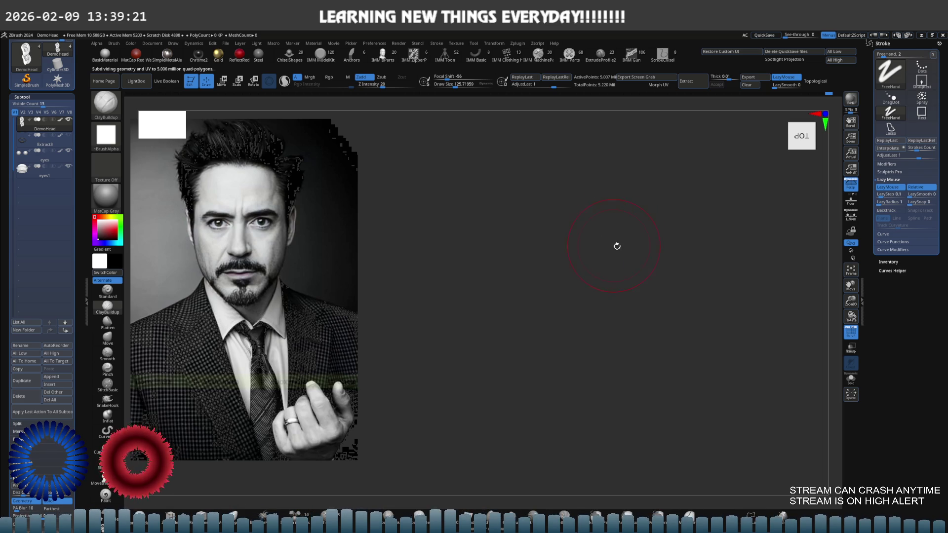
click(44, 123)
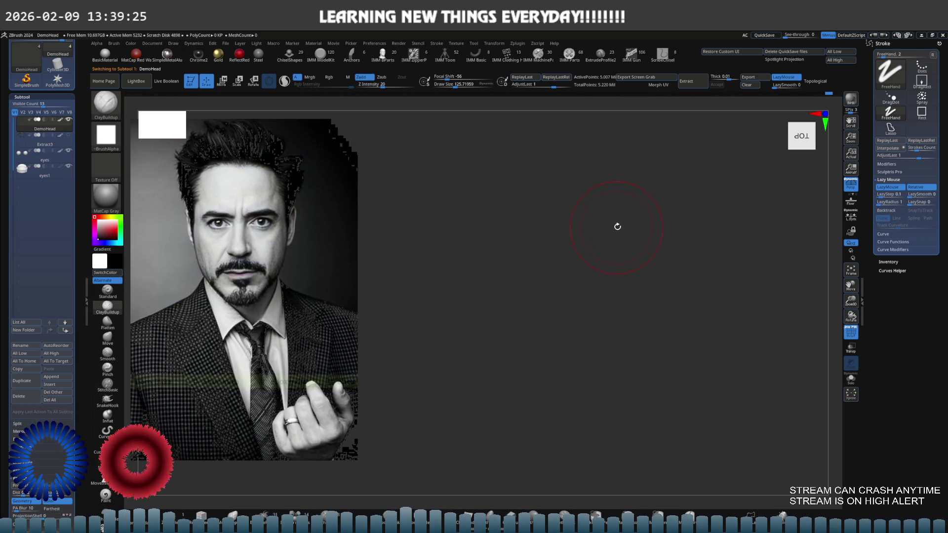
key(shift+z)
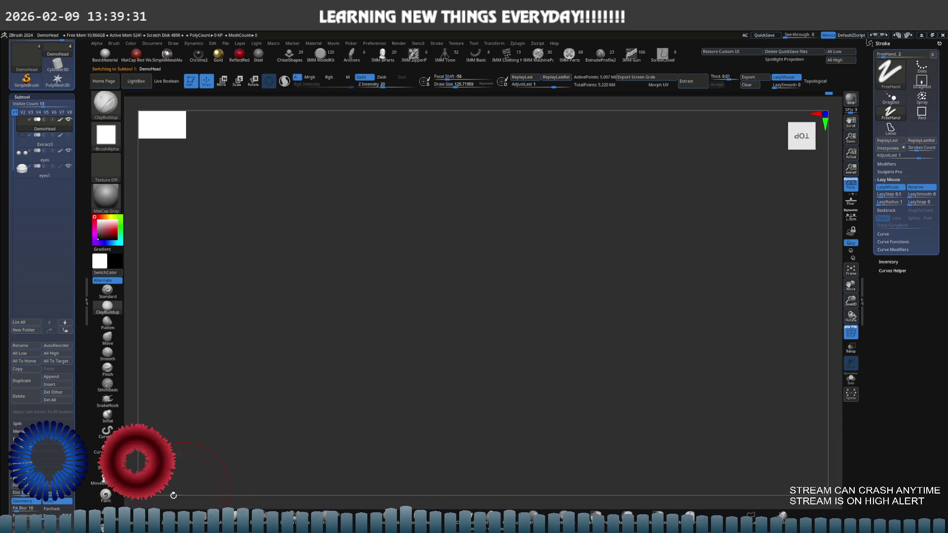
key(ctrl+shift)
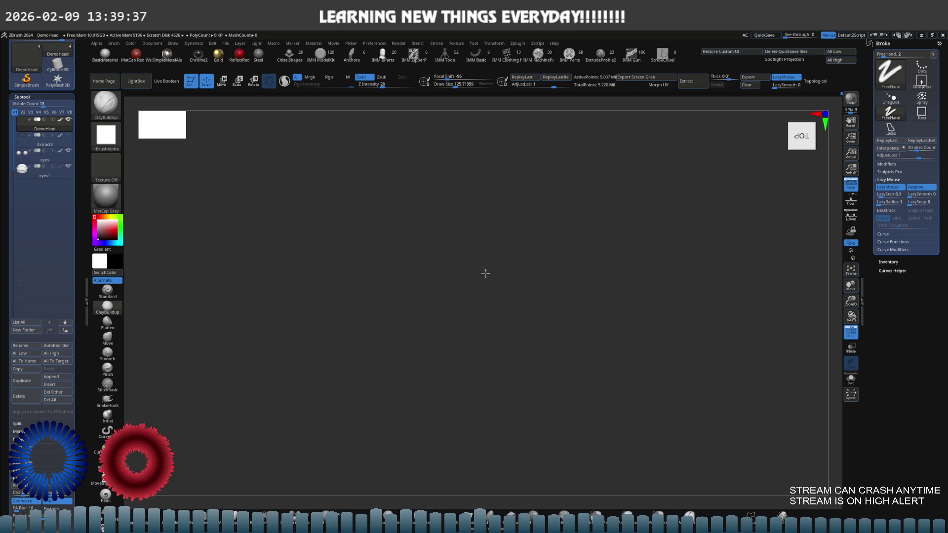
key(ctrl)
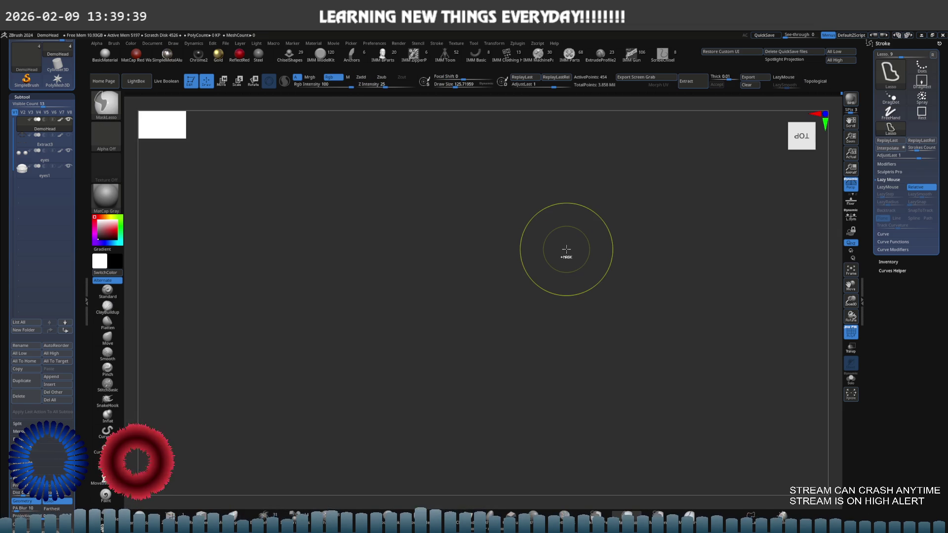
Unhide the whole head with the ear in its own group and turn it to face forward.
mouse_move(566, 250)
mouse_down()
mouse_move(612, 299)
mouse_move(676, 250)
mouse_move(518, 254)
mouse_up()
key(ctrl)
mouse_move(818, 262)
mouse_down()
mouse_move(629, 248)
mouse_move(659, 233)
mouse_move(538, 253)
mouse_up()
key(ctrl+shift)
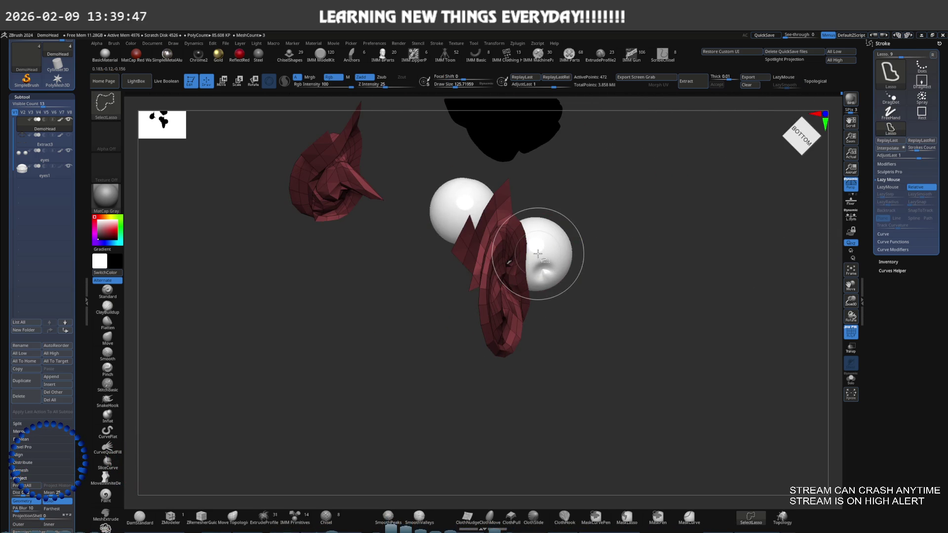
mouse_move(538, 254)
right_down()
mouse_move(513, 255)
mouse_move(549, 223)
mouse_move(688, 241)
right_up()
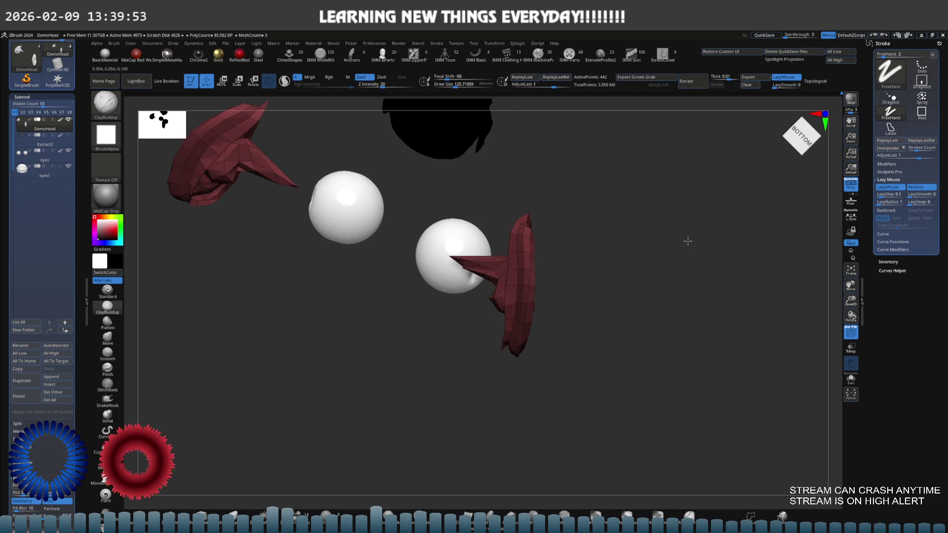
mouse_move(687, 241)
right_down()
mouse_move(506, 213)
mouse_move(518, 180)
right_up()
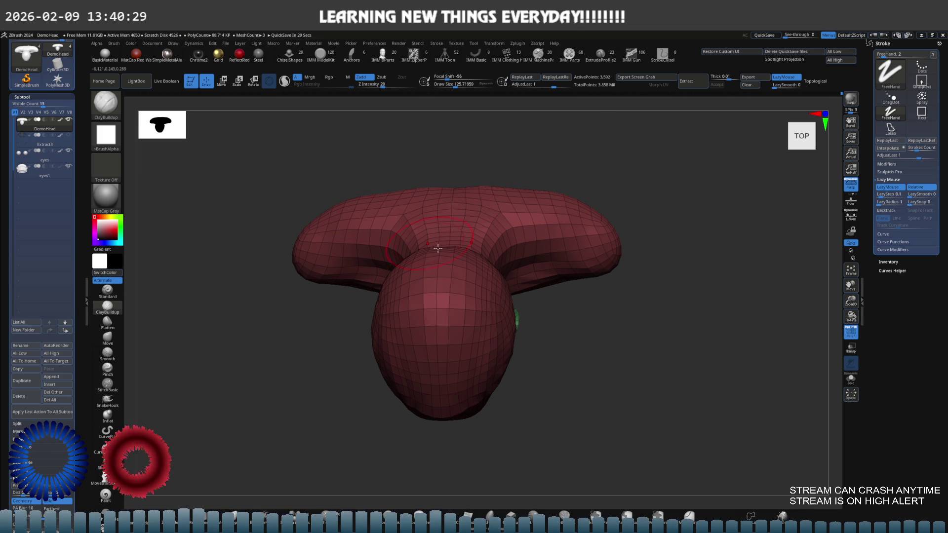
mouse_move(609, 164)
shift+mouse_down()
mouse_move(467, 268)
mouse_move(482, 260)
mouse_move(455, 201)
shift+mouse_up()
scroll(494, 271, up, 5)
mouse_move(418, 272)
mouse_down()
mouse_move(383, 239)
mouse_move(406, 256)
mouse_up()
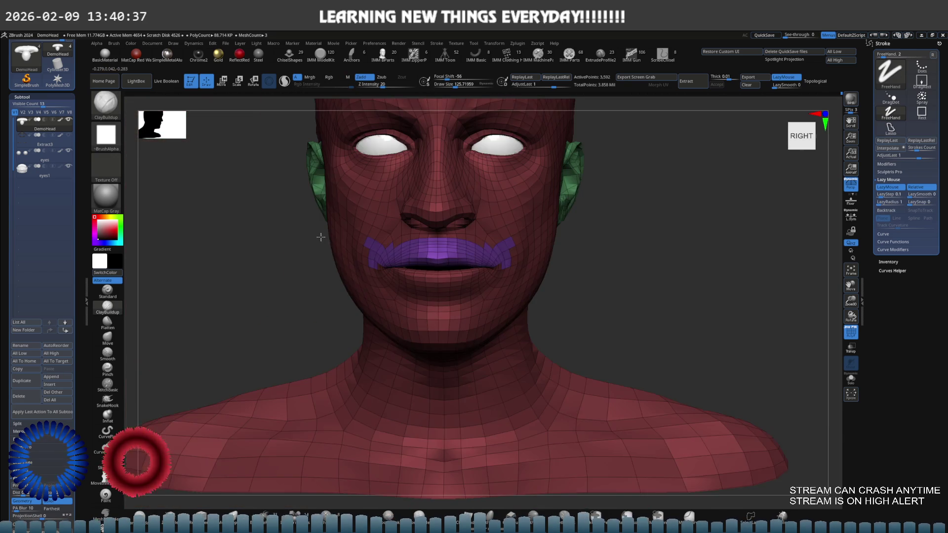
Subdivide the head, turn off PolyFrame and sculpt ClayBuildup strokes over the brow and forehead.
key(ctrl+d)
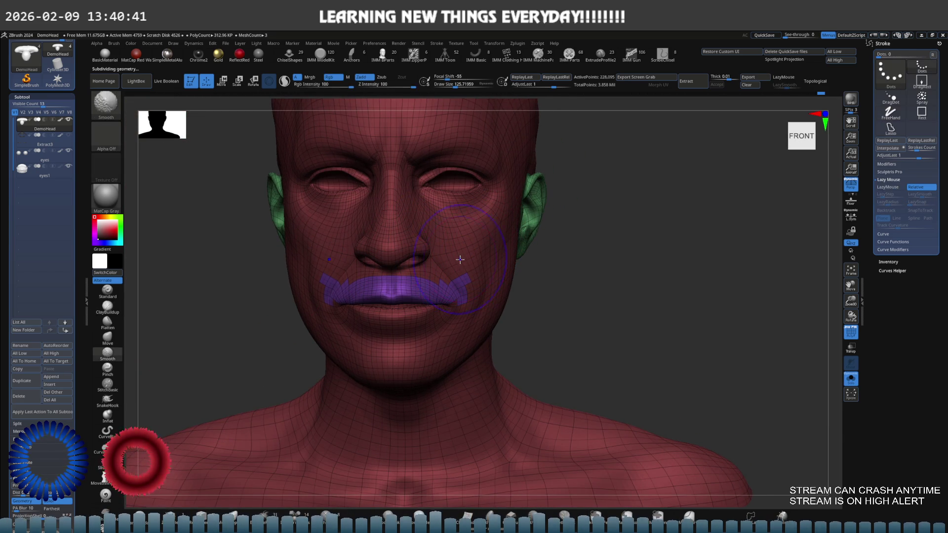
key(shift+f)
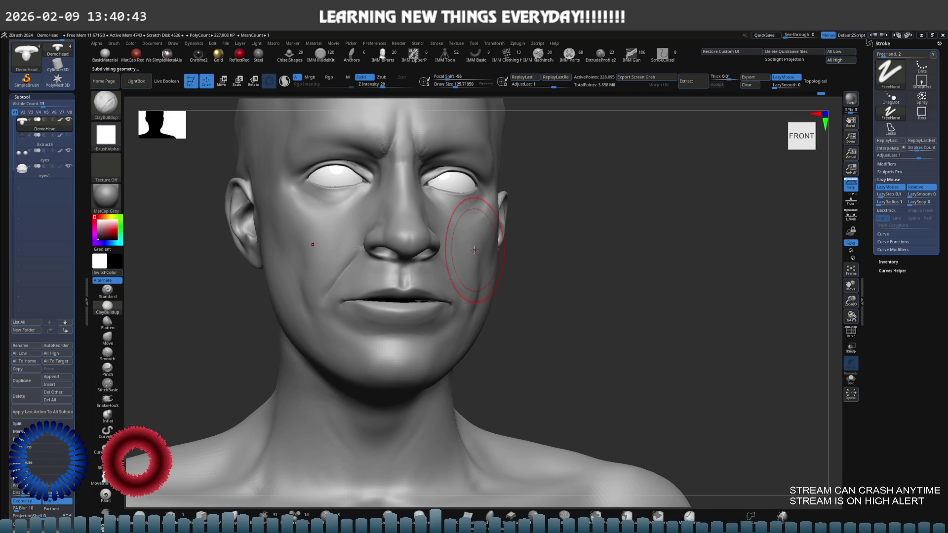
mouse_move(457, 211)
ctrl+right_down()
mouse_move(452, 243)
mouse_move(482, 220)
mouse_move(393, 286)
ctrl+right_up()
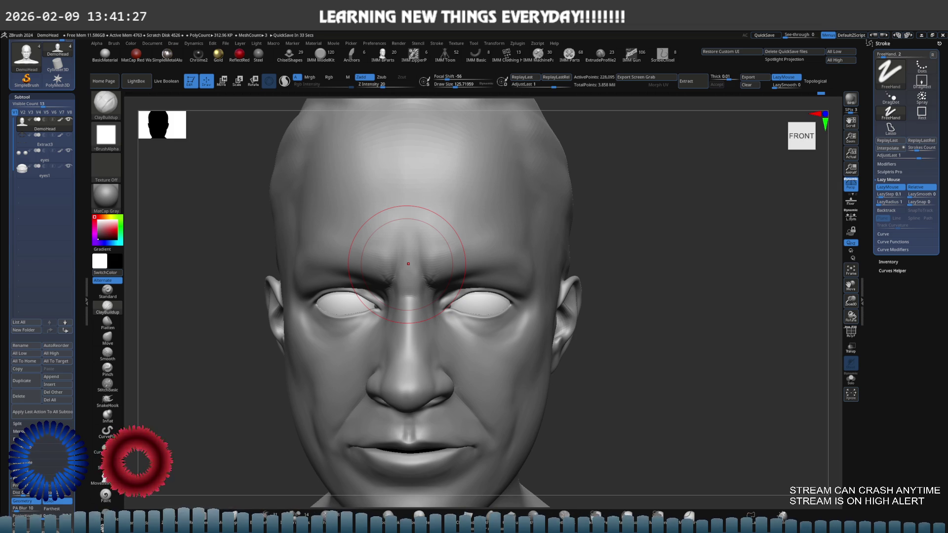
Step down a subdivision level, smooth the bumpy crown, and orbit to a back-right view.
mouse_move(555, 334)
alt+right_down()
mouse_move(519, 356)
mouse_move(511, 319)
mouse_move(519, 348)
mouse_move(494, 346)
alt+right_up()
mouse_move(560, 265)
shift+right_down()
mouse_move(550, 212)
mouse_move(467, 193)
shift+right_up()
key(shift+d)
mouse_move(468, 177)
shift+mouse_down()
mouse_move(401, 198)
mouse_move(460, 207)
mouse_move(406, 157)
shift+mouse_up()
mouse_move(344, 178)
shift+right_down()
mouse_move(445, 170)
mouse_move(392, 215)
shift+right_up()
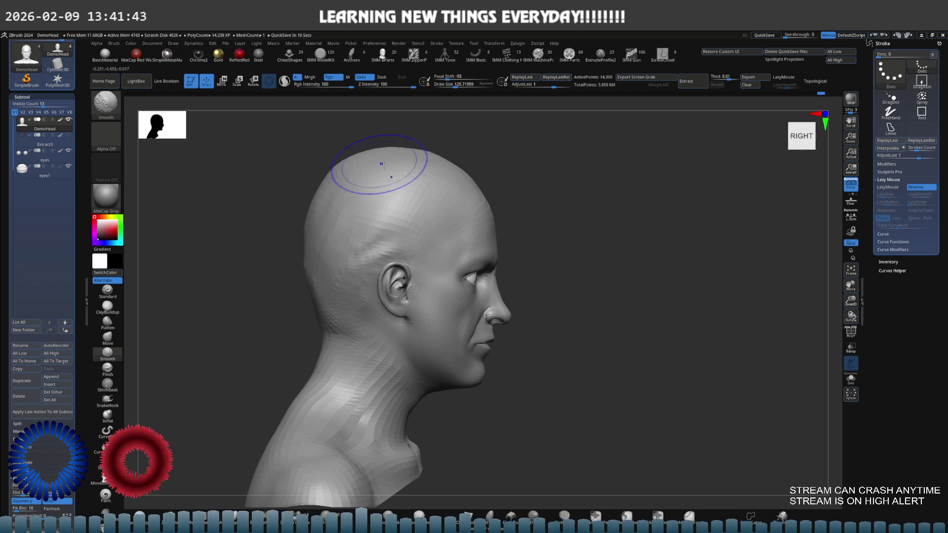
right_drag(371, 163, 290, 225)
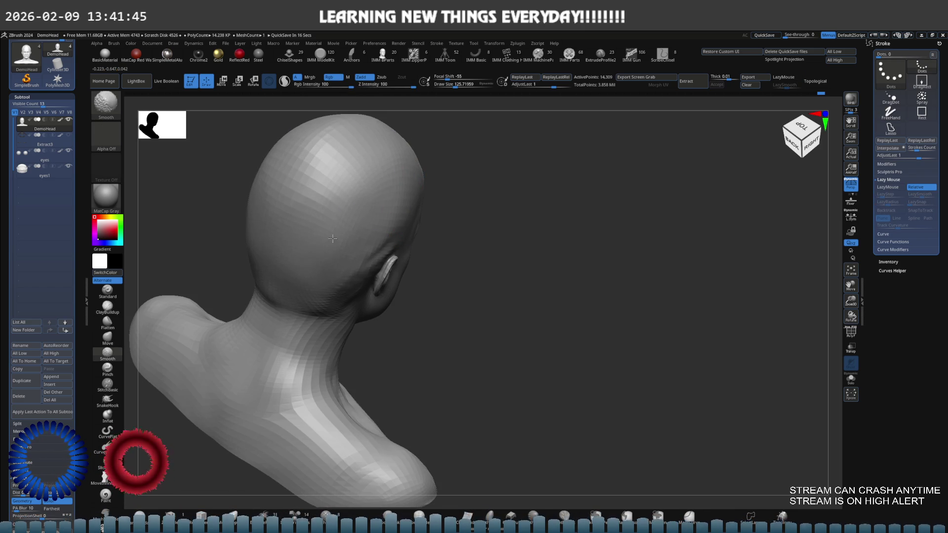
right_drag(334, 248, 317, 245)
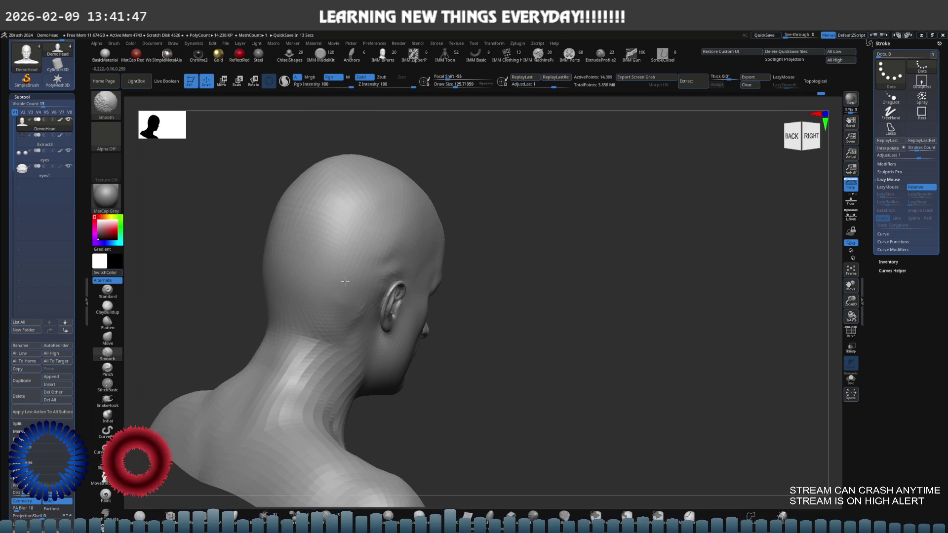
Lasso-hide the ear region and smooth the skull around it while orbiting the head.
ctrl+right_drag(350, 286, 412, 244)
mouse_move(415, 267)
ctrl+shift+mouse_down()
mouse_move(414, 317)
mouse_move(476, 349)
ctrl+shift+mouse_up()
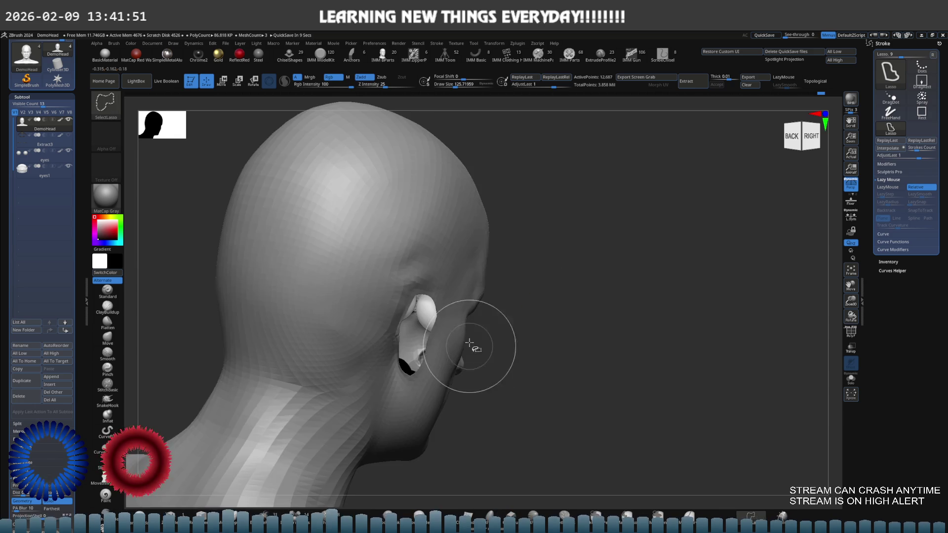
right_drag(477, 349, 420, 267)
key(shift)
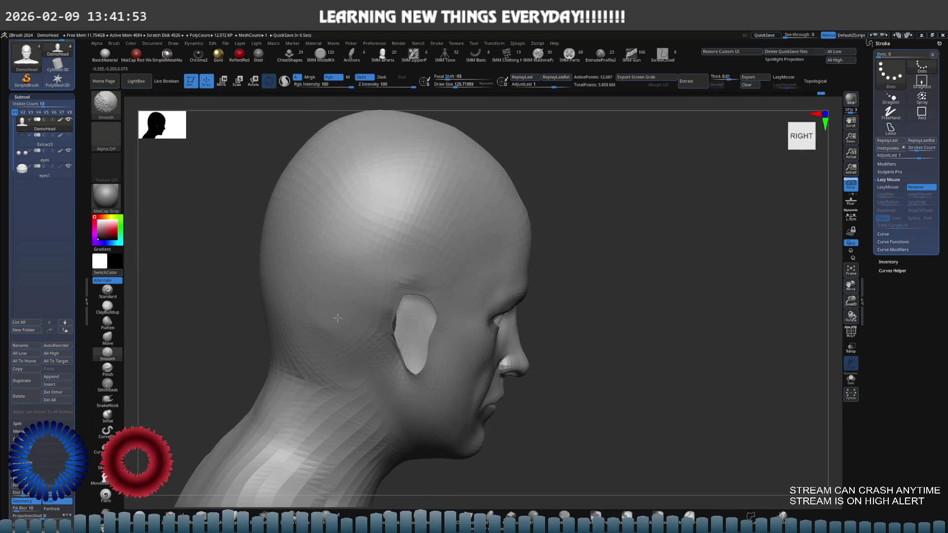
right_drag(482, 201, 529, 211)
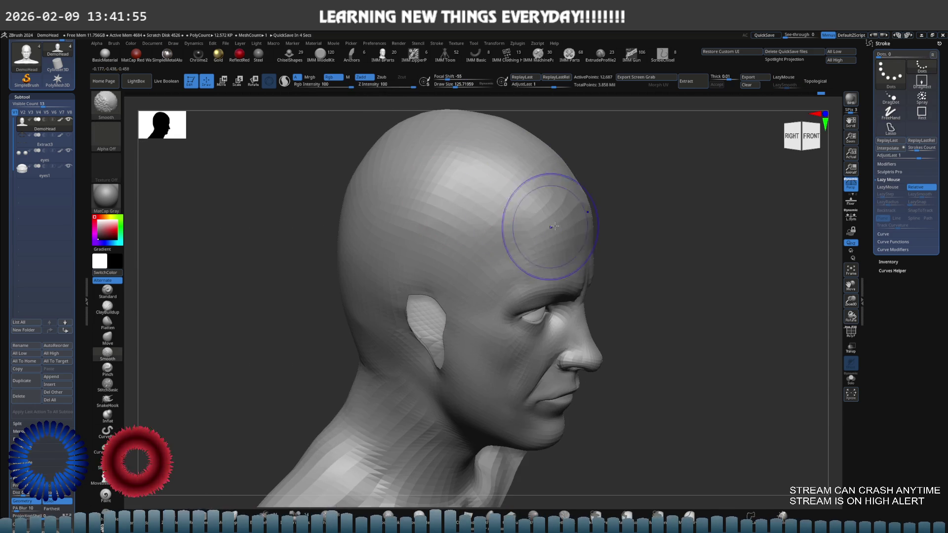
right_drag(435, 203, 406, 236)
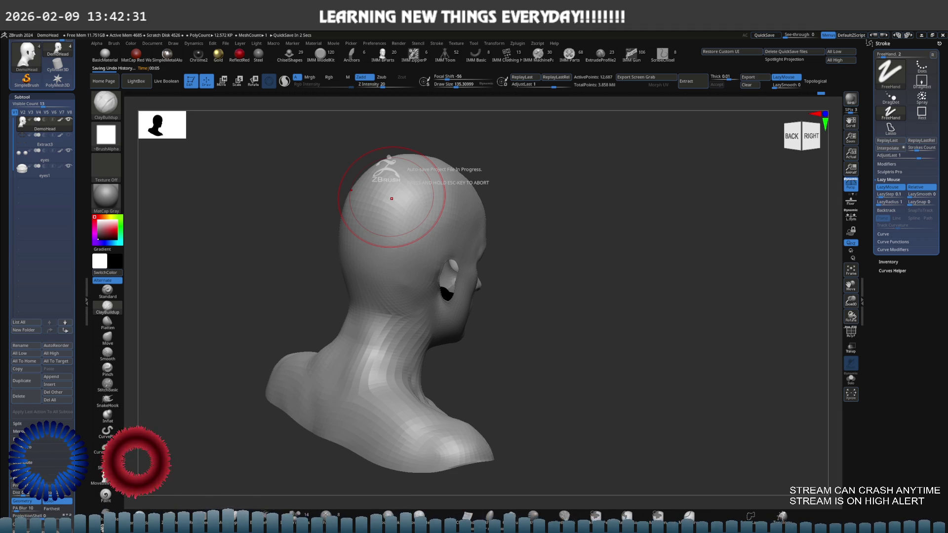
Orbit the head through three-quarter, front-left, back and right-profile views to check the smoothed surface.
right_drag(391, 198, 543, 237)
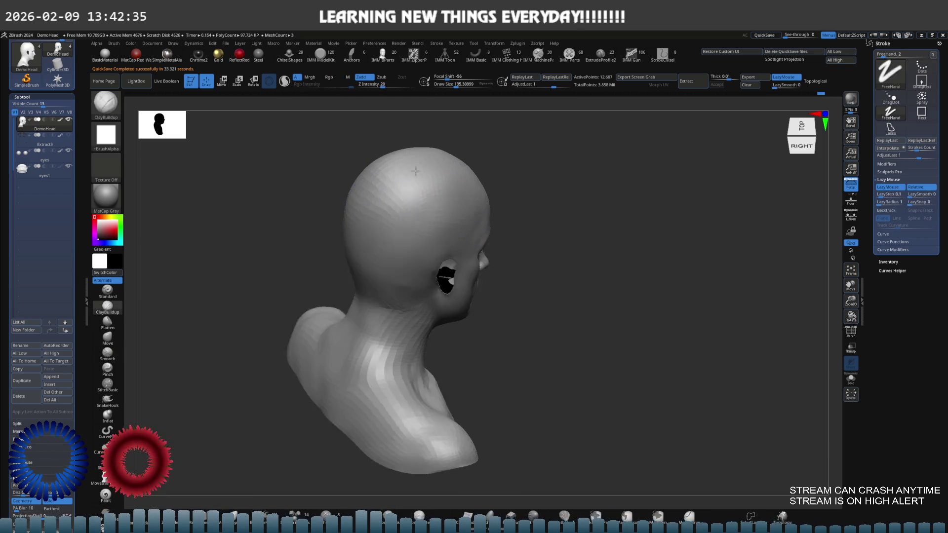
mouse_move(608, 254)
ctrl+right_down()
mouse_move(625, 244)
mouse_move(495, 215)
mouse_move(601, 309)
mouse_move(568, 264)
ctrl+right_up()
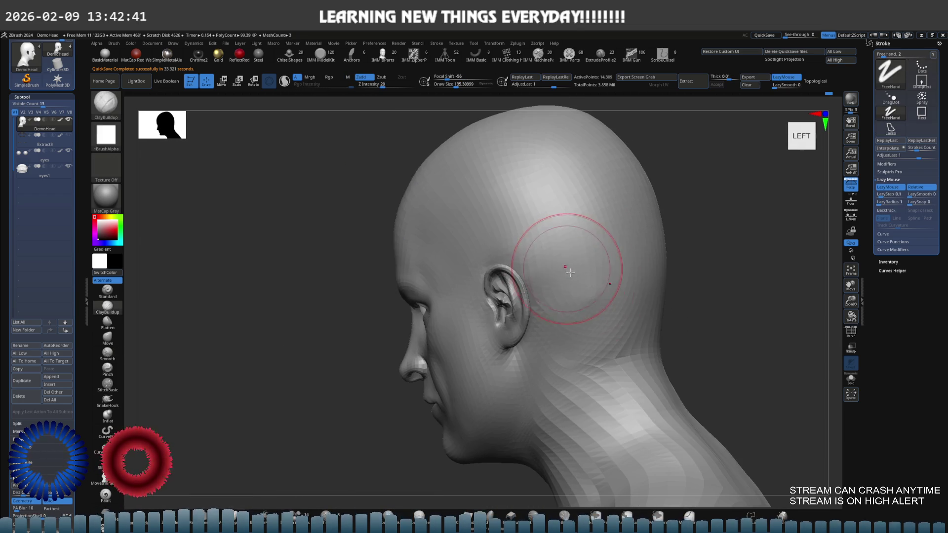
mouse_move(600, 348)
right_down()
mouse_move(577, 297)
mouse_move(483, 249)
right_up()
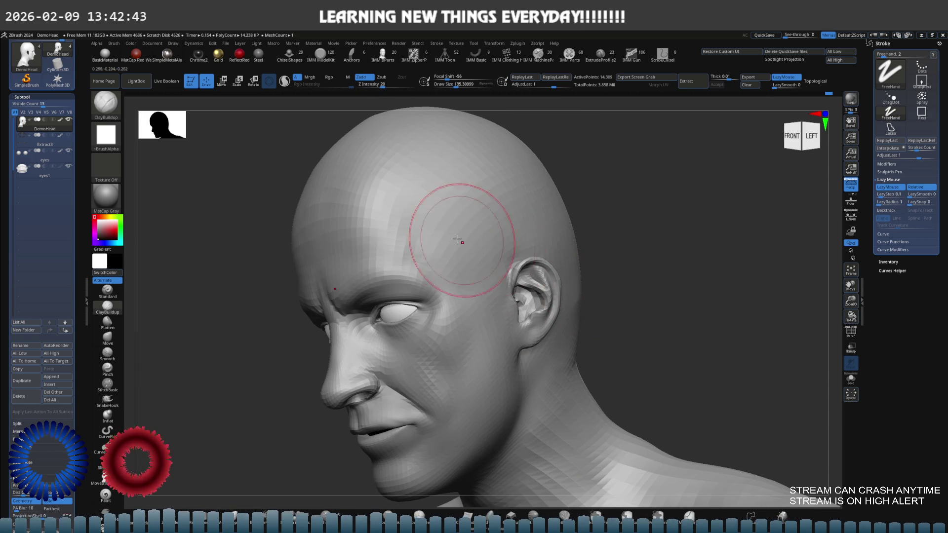
mouse_move(398, 212)
right_down()
mouse_move(402, 191)
mouse_move(402, 222)
right_up()
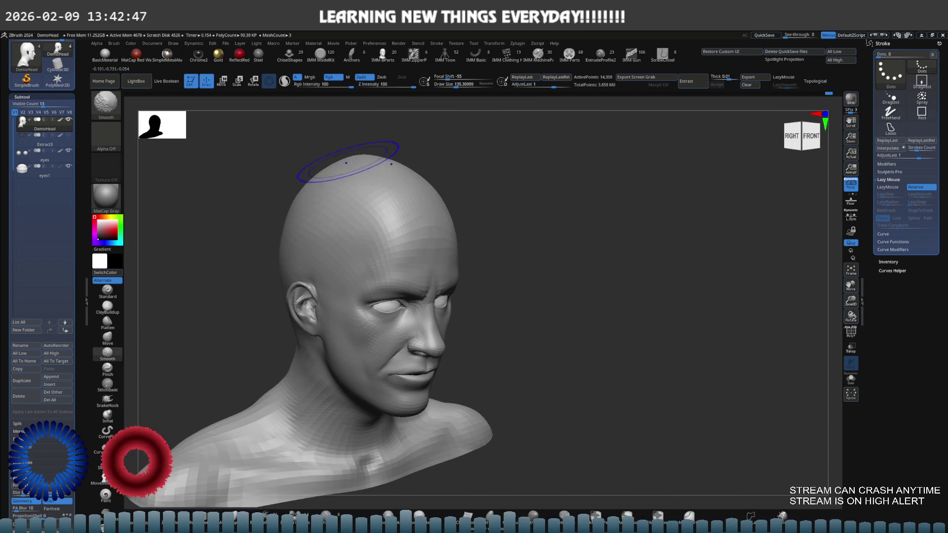
mouse_move(369, 154)
right_down()
mouse_move(381, 169)
mouse_move(445, 181)
mouse_move(371, 191)
right_up()
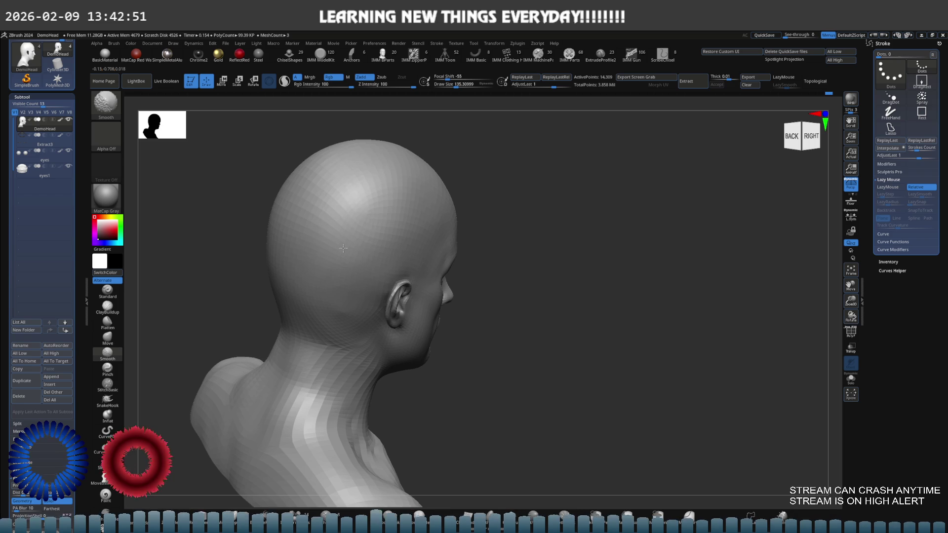
mouse_move(370, 233)
shift+right_down()
mouse_move(338, 212)
mouse_move(379, 222)
mouse_move(363, 193)
mouse_move(419, 250)
mouse_move(402, 201)
mouse_move(360, 231)
mouse_move(393, 222)
mouse_move(429, 236)
mouse_move(443, 262)
mouse_move(381, 207)
mouse_move(349, 223)
mouse_move(537, 224)
mouse_move(445, 215)
mouse_move(713, 269)
mouse_move(703, 263)
mouse_move(741, 244)
mouse_move(699, 265)
mouse_move(727, 280)
mouse_move(719, 296)
mouse_move(715, 273)
mouse_move(687, 275)
mouse_move(701, 287)
shift+right_up()
Subdivide the head mesh with Ctrl+D and snapshot side-by-side copies of the head on the canvas.
key(ctrl+d)
key(shift+s)
key(shift+s)
key(space)
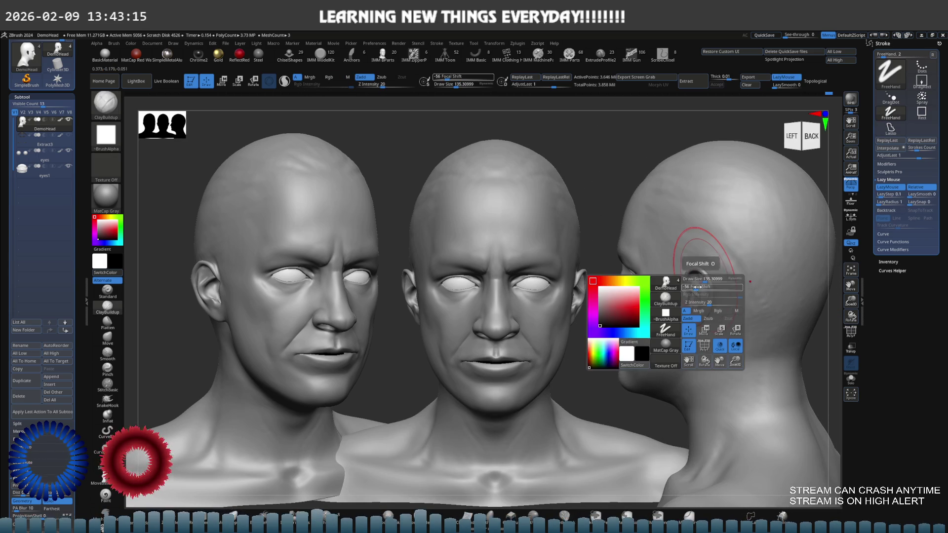
Bring in the Spotlight reference photo and scale and move it beside the head views.
key(shift)
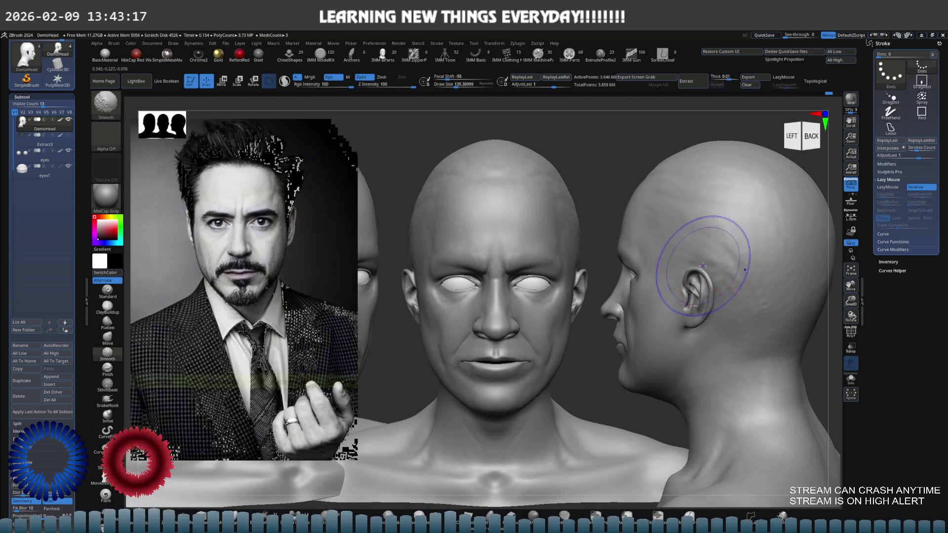
key(shift+z)
mouse_move(223, 247)
mouse_down()
mouse_move(294, 247)
mouse_move(320, 296)
mouse_up()
drag(314, 220, 415, 215)
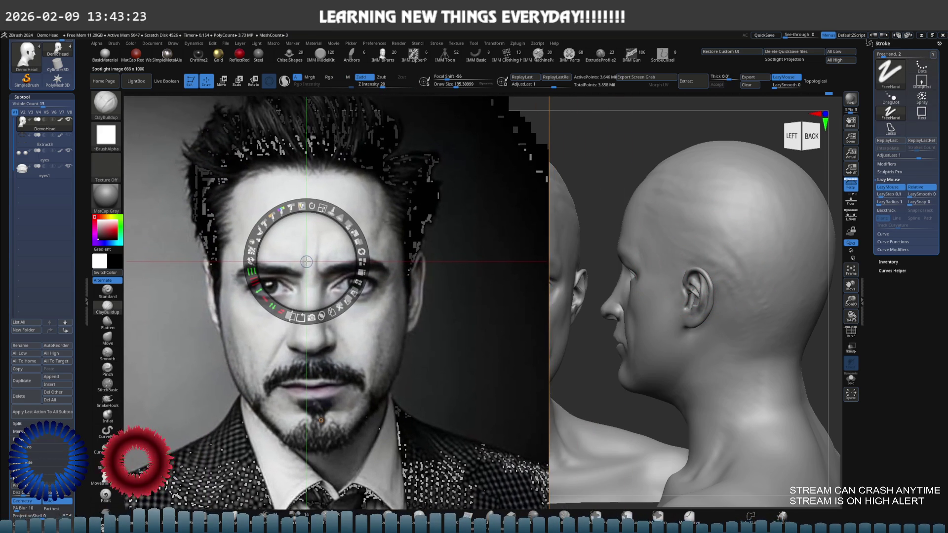
mouse_move(415, 216)
mouse_down()
mouse_move(316, 204)
mouse_move(344, 211)
mouse_up()
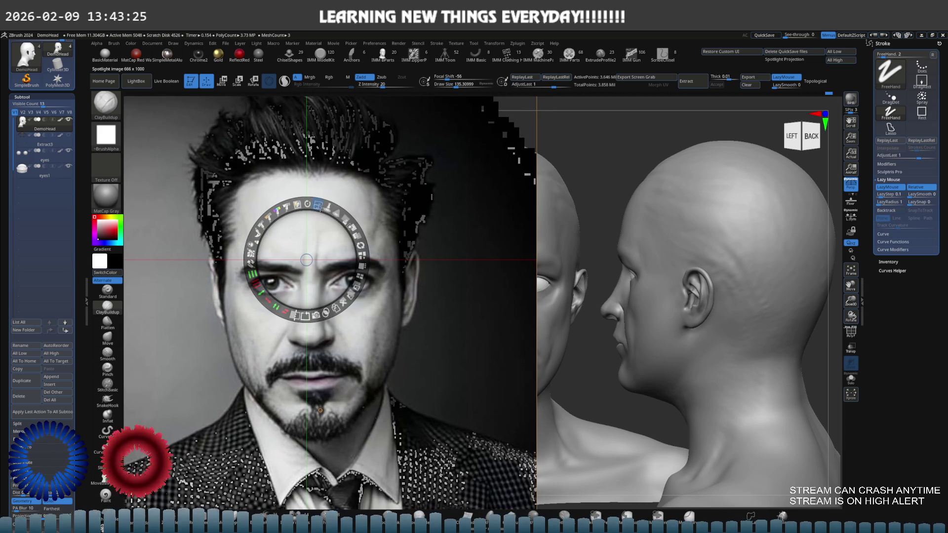
key(z)
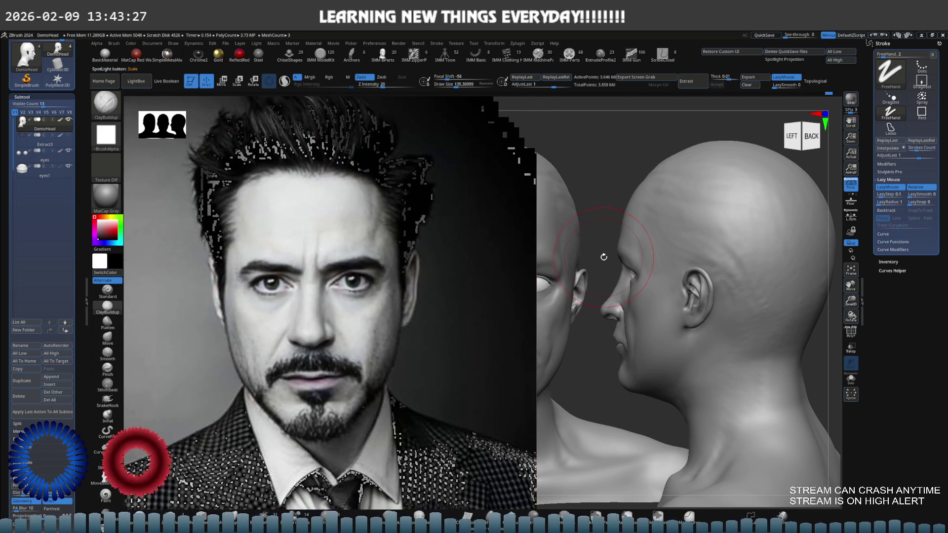
key(shift+z)
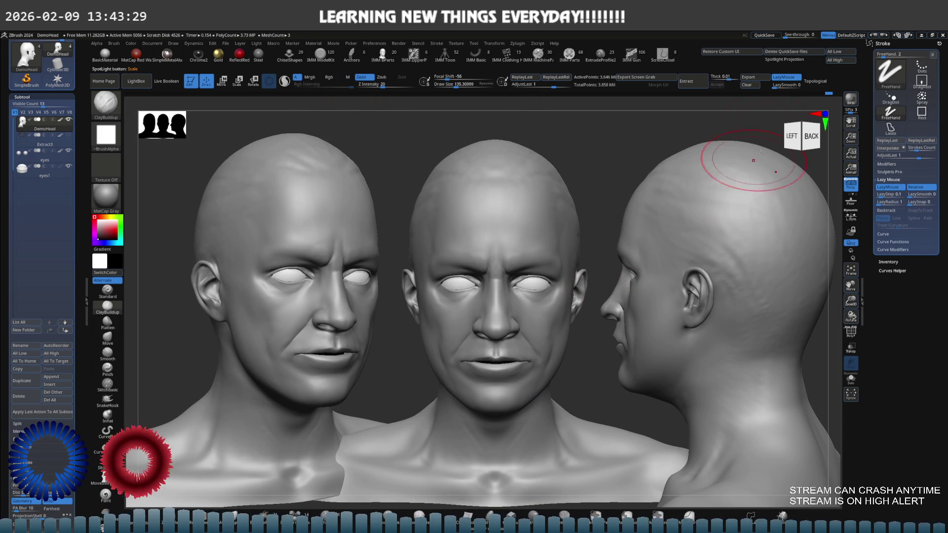
Turn the heads to a three-quarter angle and zoom so the head fills the right half beside the photo.
mouse_move(751, 170)
mouse_down()
mouse_move(541, 194)
mouse_move(564, 190)
mouse_up()
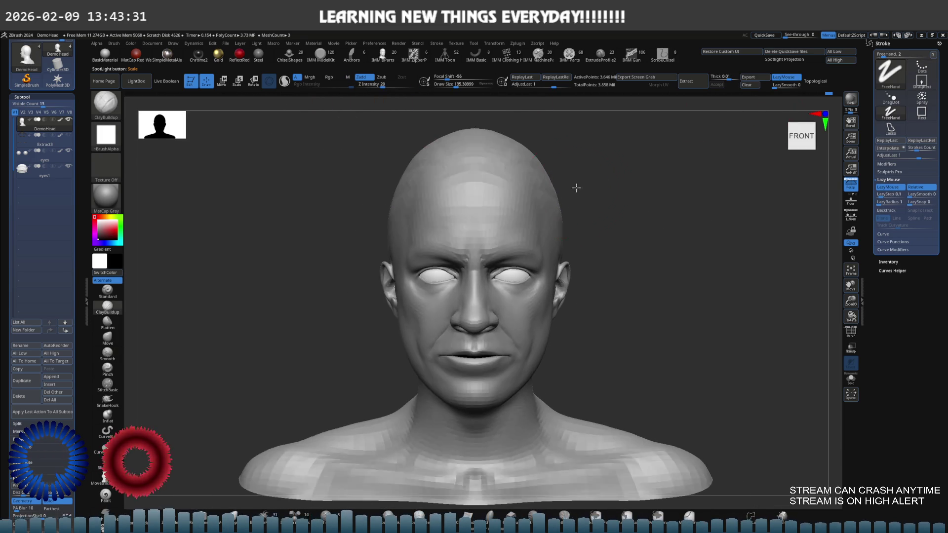
key(shift+z)
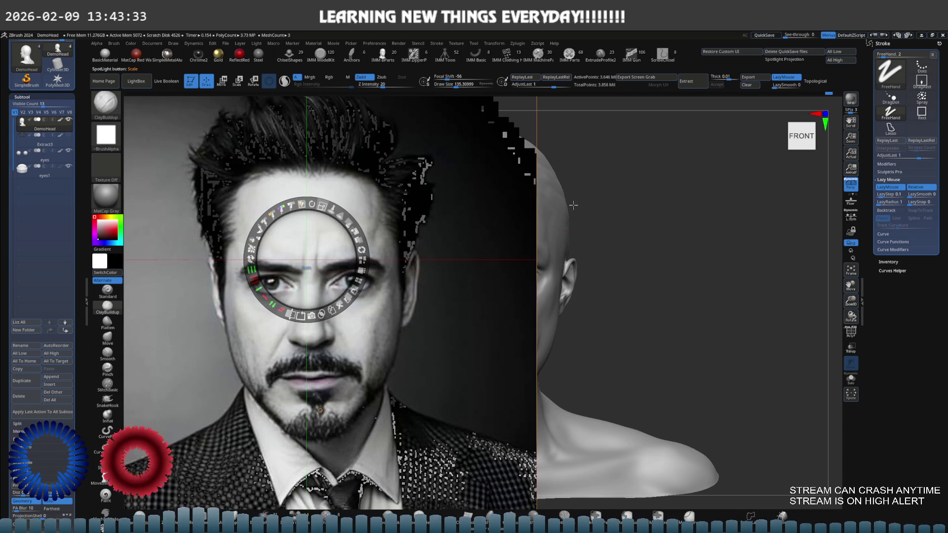
key(z)
mouse_move(582, 208)
ctrl+right_down()
mouse_move(758, 229)
mouse_move(706, 262)
mouse_move(699, 233)
mouse_move(720, 213)
mouse_move(746, 230)
mouse_move(730, 212)
mouse_move(734, 233)
ctrl+right_up()
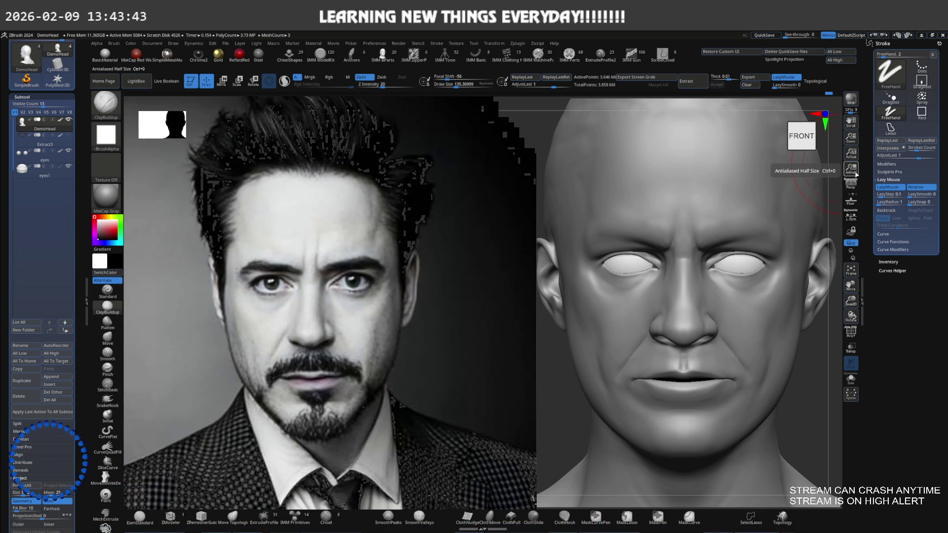
Enlarge the reference photo, move it up-left and turn the head to show more of its side.
key(shift+z)
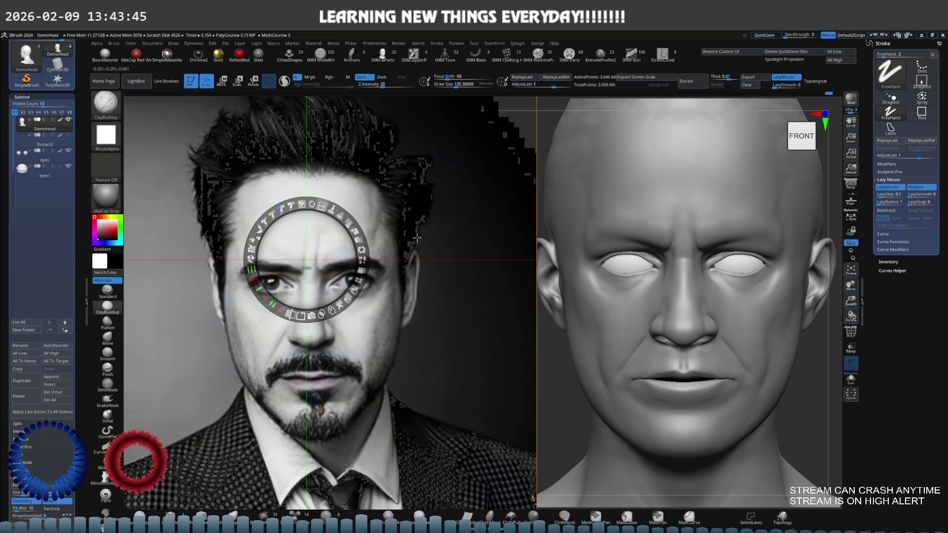
drag(415, 239, 329, 187)
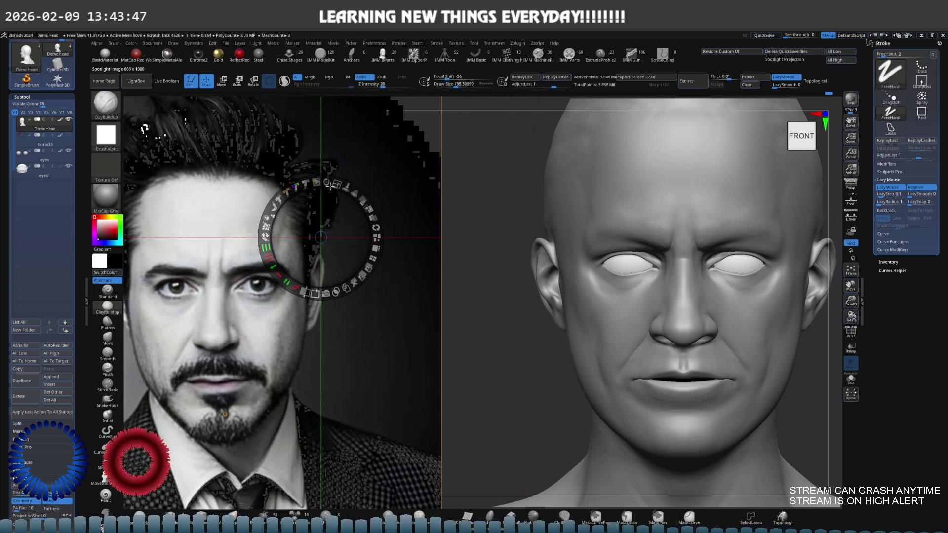
drag(320, 237, 359, 169)
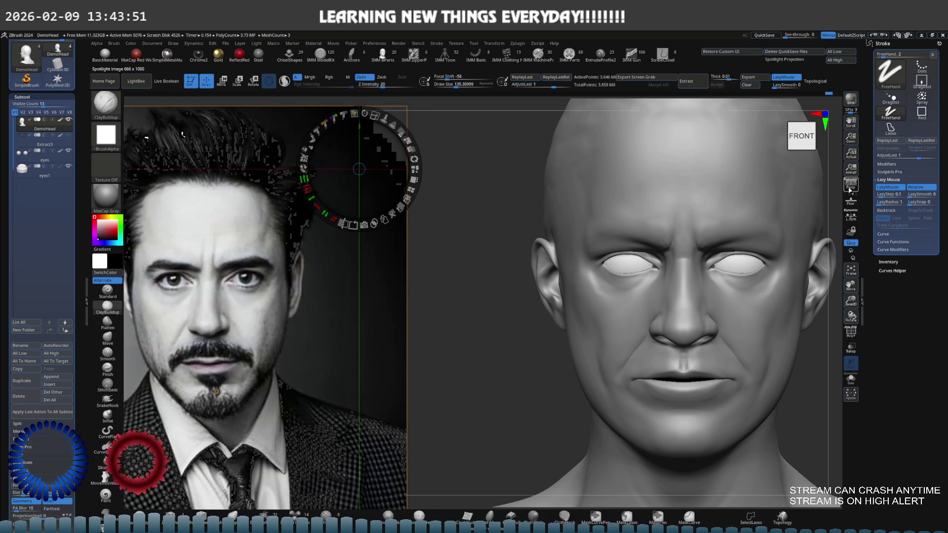
drag(830, 215, 804, 185)
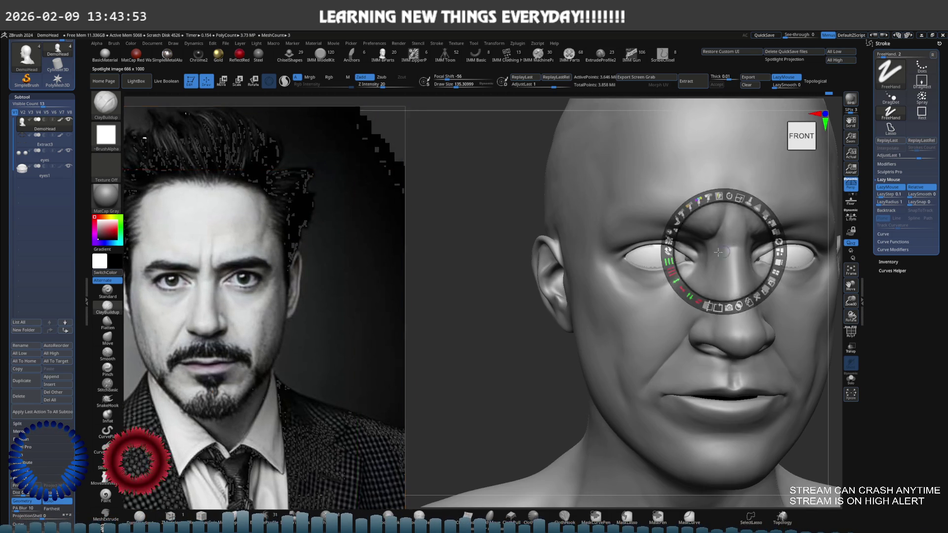
click(667, 261)
Toggle the Spotlight dial, enlarge the photo slightly and turn the head to a frontal view for comparison.
key(z)
key(z)
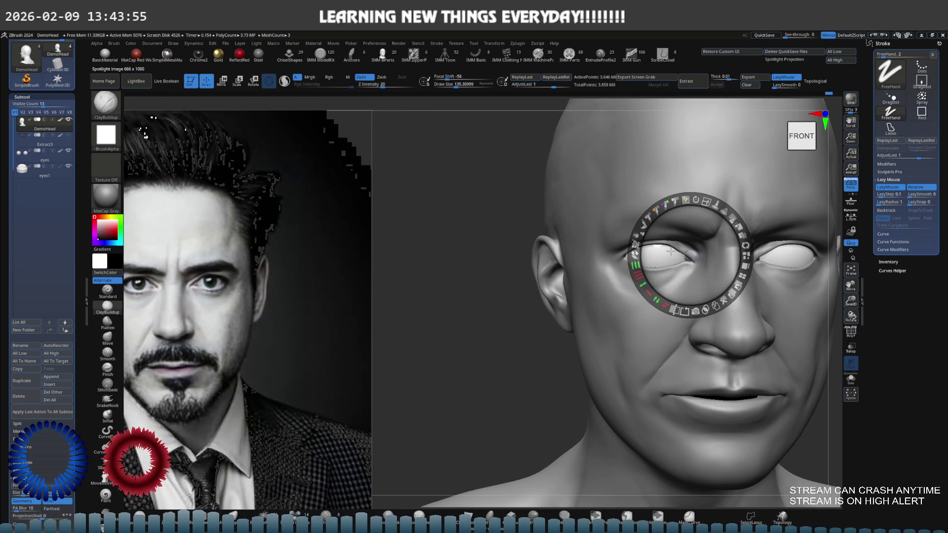
drag(688, 276, 700, 254)
key(z)
mouse_move(700, 254)
right_down()
mouse_move(546, 274)
mouse_move(595, 240)
right_up()
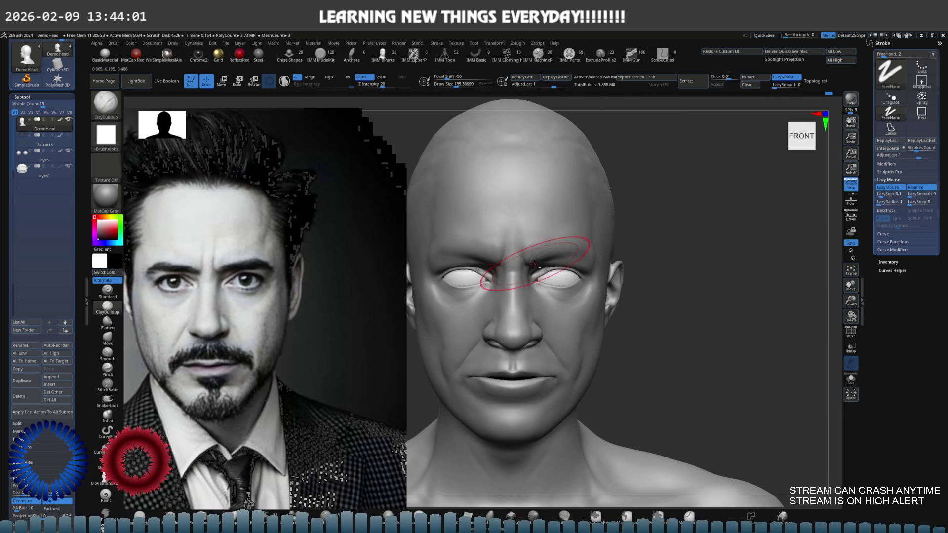
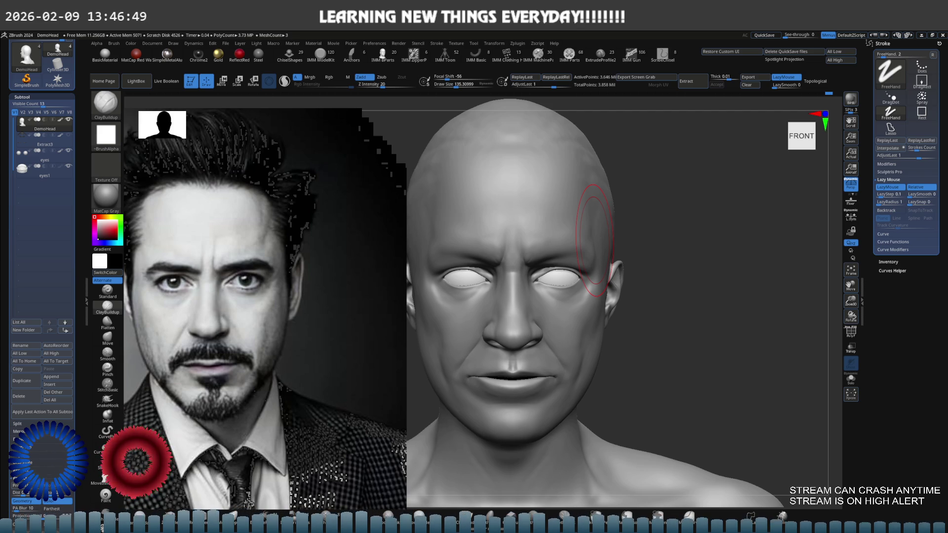
Hide the reference photo (Shift+Z) and frame the whole bust in a front view.
key(shift+z)
right_drag(554, 275, 541, 234)
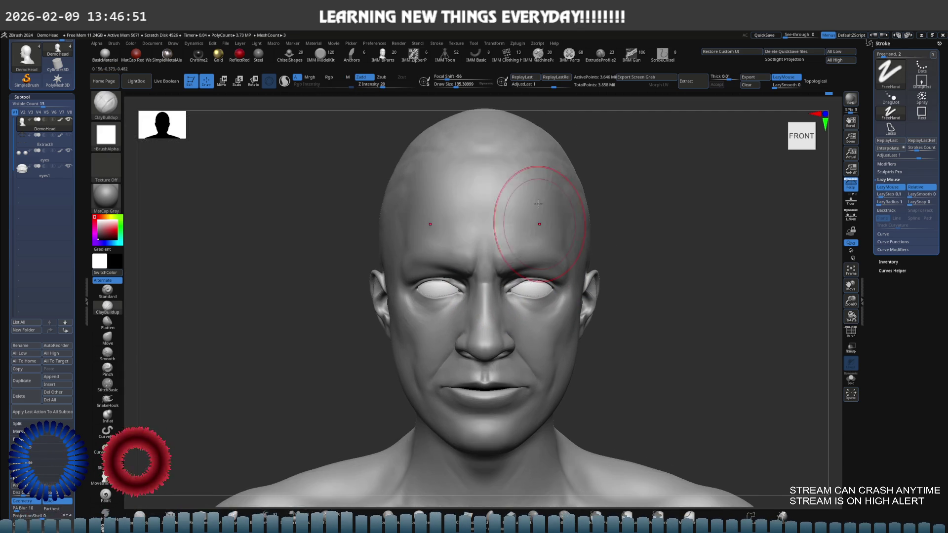
alt+right_drag(474, 159, 150, 106)
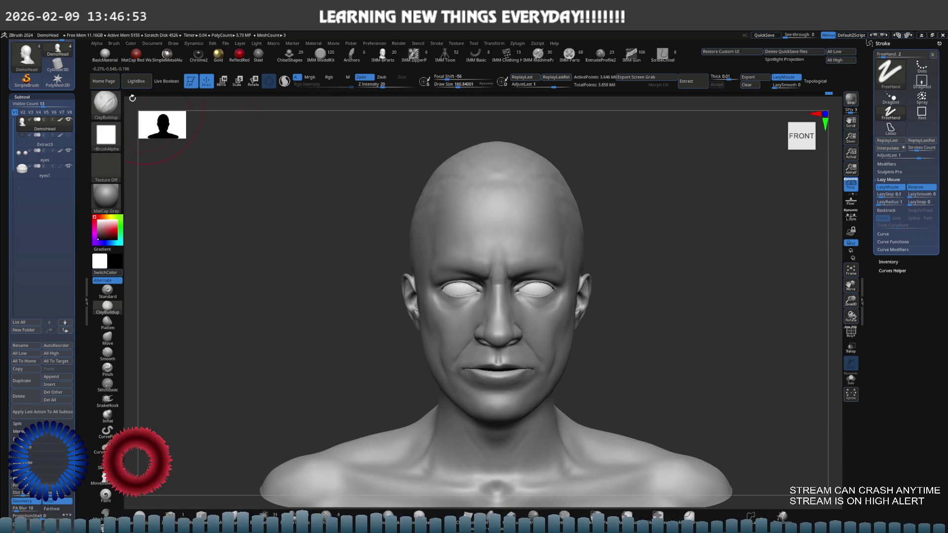
Load the Smooth Stronger brush from LightBox > Brush > Smooth and dismiss the note.
click(135, 81)
click(211, 103)
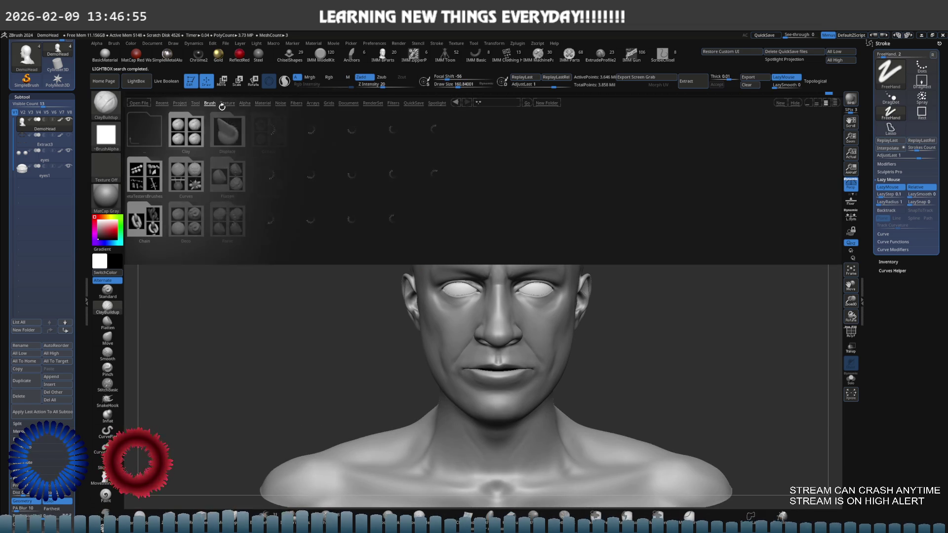
click(474, 216)
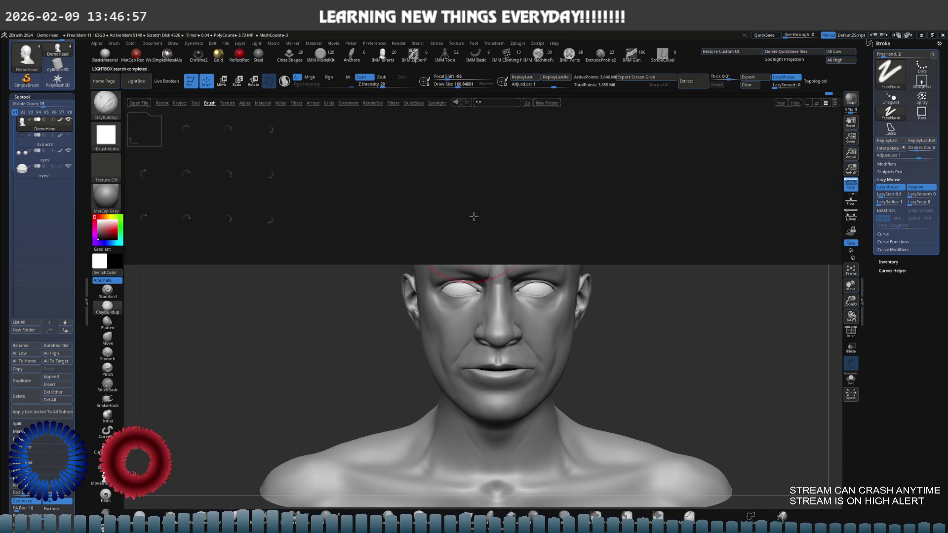
double_click(184, 222)
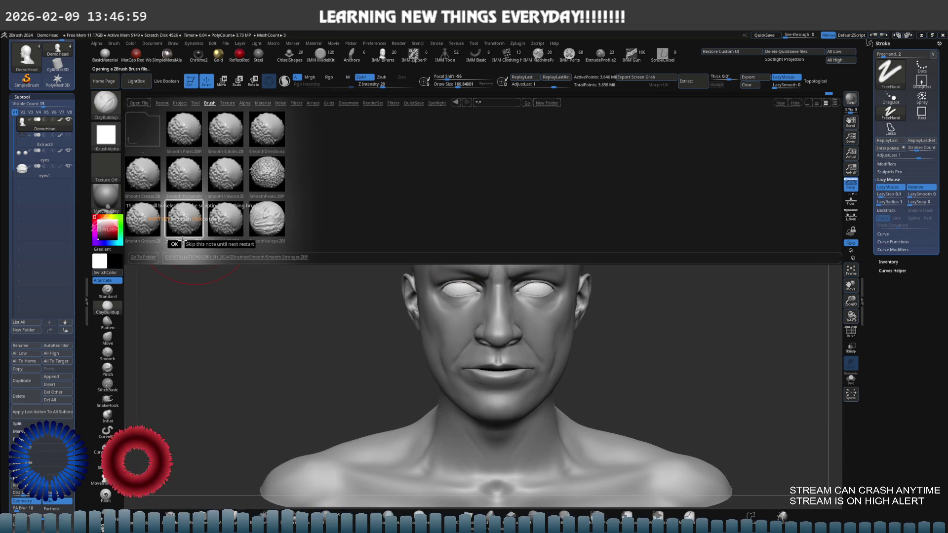
click(174, 244)
mouse_move(201, 240)
mouse_down()
mouse_move(435, 170)
mouse_move(518, 204)
mouse_up()
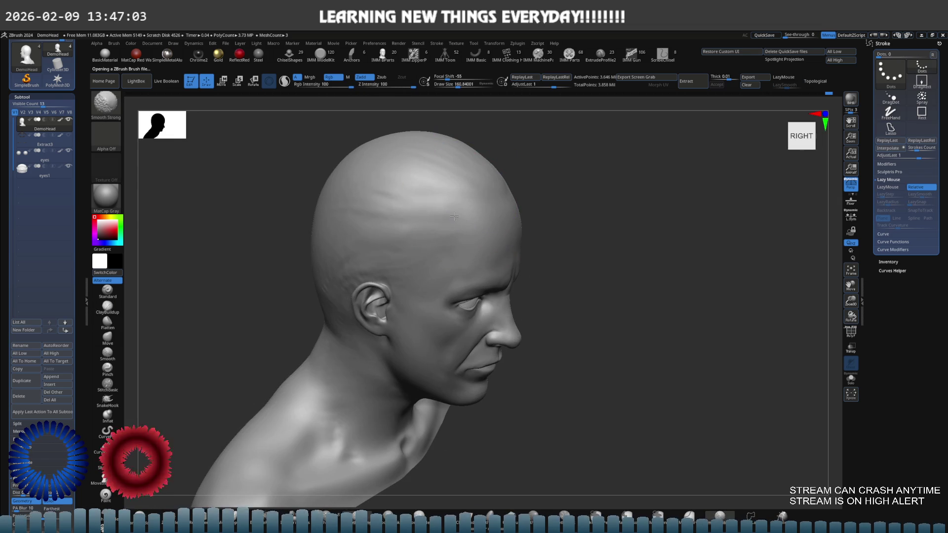
Build up and Shift-smooth clay over the top of the cranium, turning toward the back.
key(shift)
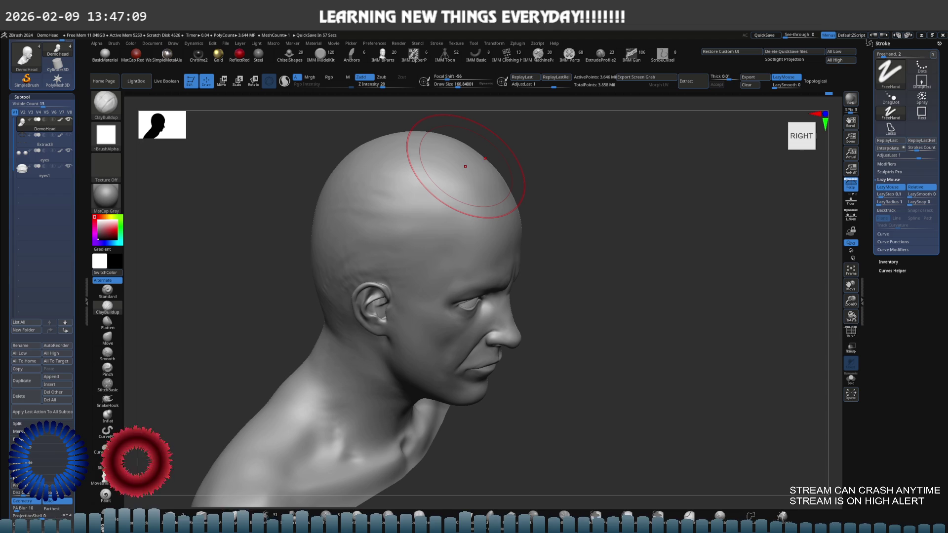
right_drag(465, 166, 430, 190)
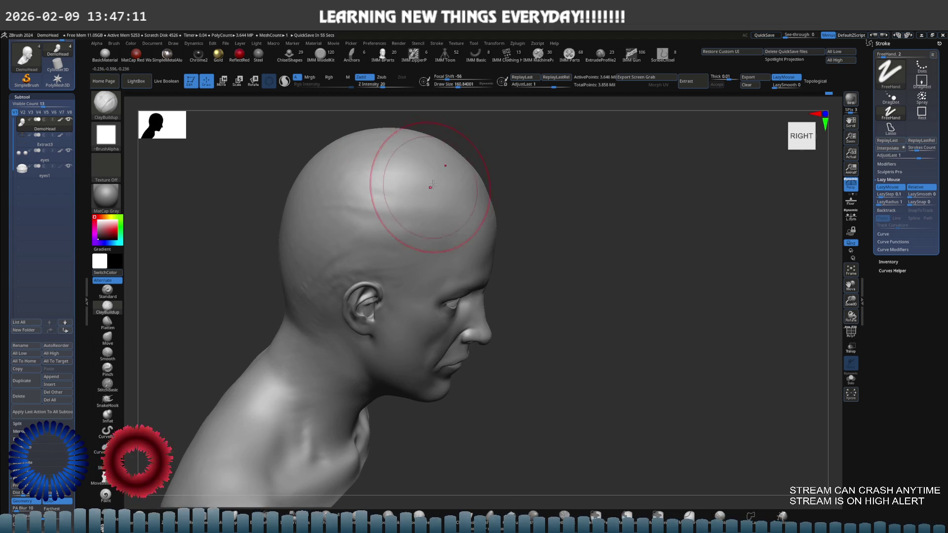
key(shift)
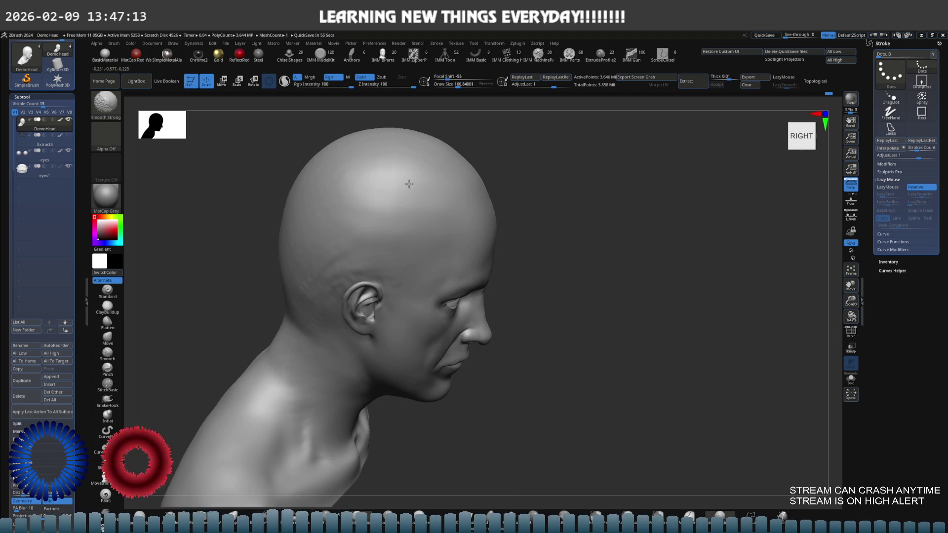
right_drag(387, 175, 437, 191)
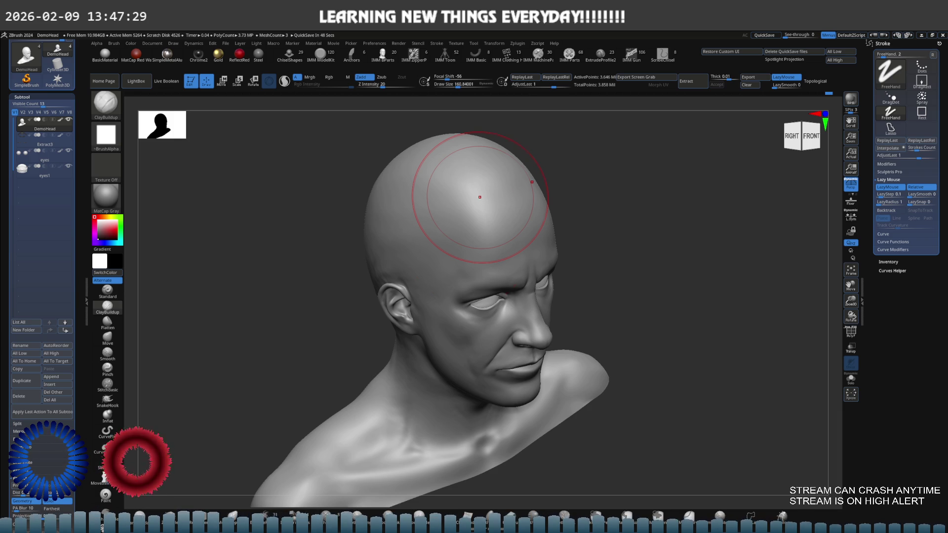
right_drag(445, 170, 349, 180)
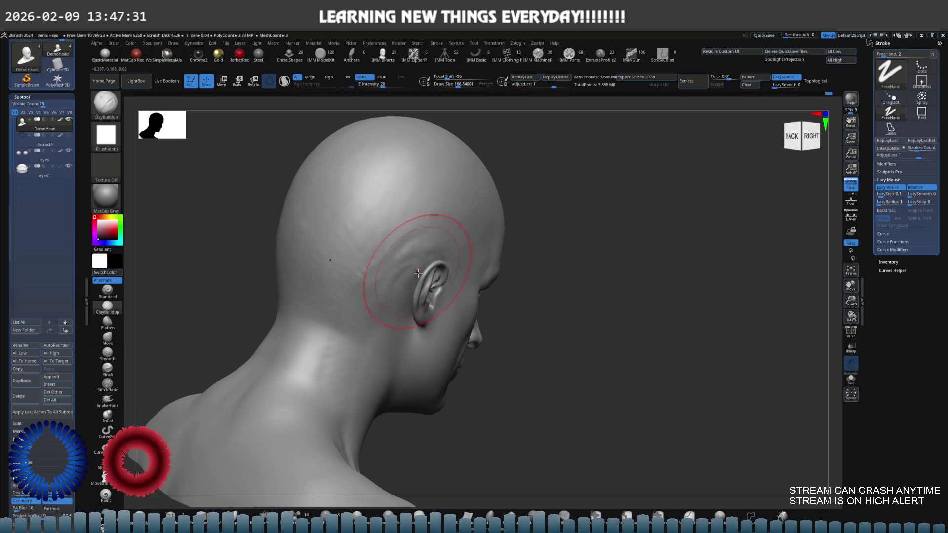
Continue shaping and softening the back of the skull around to the left profile.
ctrl+shift+click(422, 275)
mouse_move(546, 258)
ctrl+shift+mouse_down()
mouse_move(687, 337)
mouse_move(663, 282)
ctrl+shift+mouse_up()
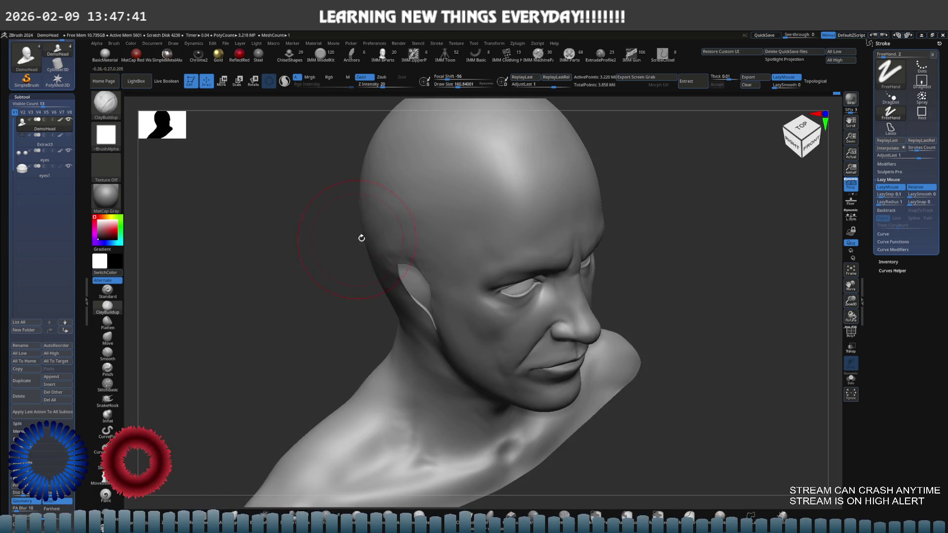
right_drag(392, 212, 396, 213)
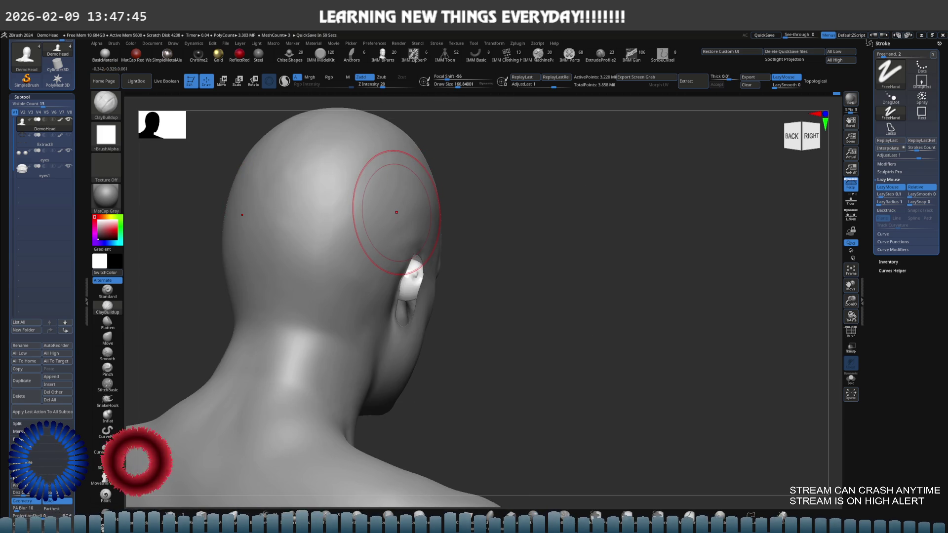
shift+right_drag(396, 212, 413, 223)
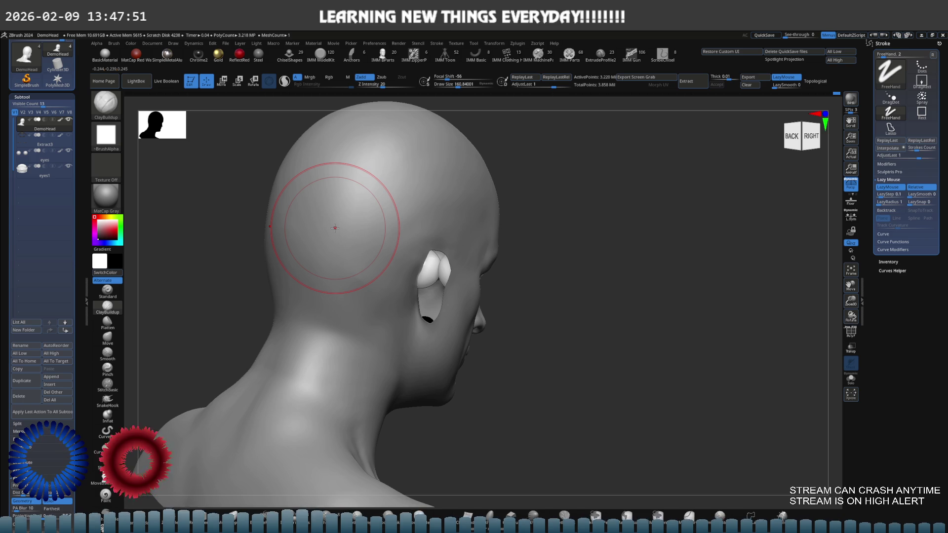
mouse_move(337, 230)
right_down()
mouse_move(401, 242)
mouse_move(352, 220)
right_up()
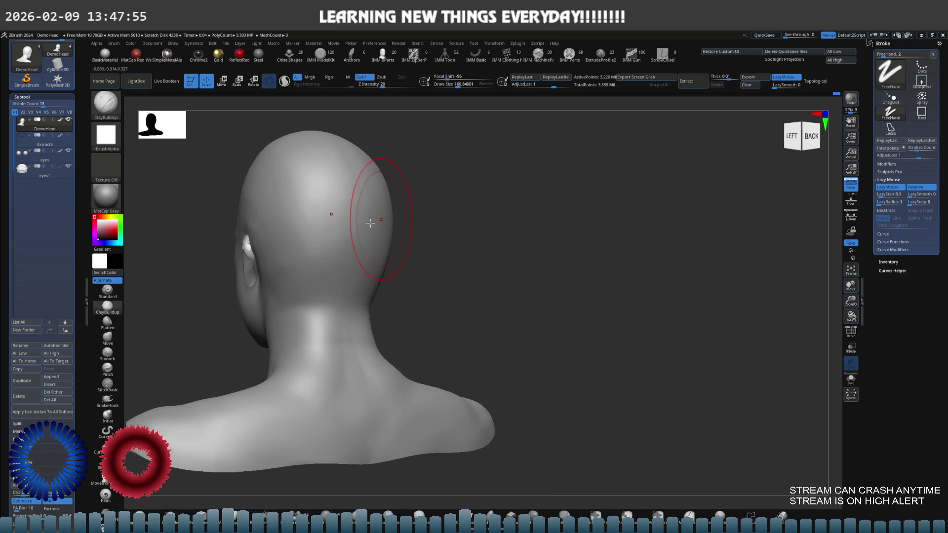
right_drag(333, 254, 366, 250)
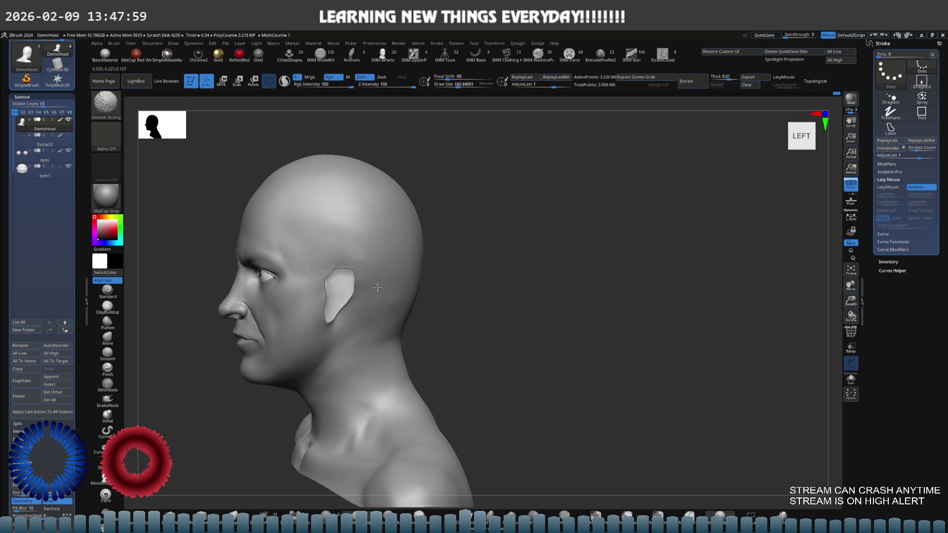
Isolate the ear with a Ctrl+Shift lasso, sculpt and smooth it, then unhide the head.
key(shift)
alt+right_drag(362, 262, 371, 245)
ctrl+shift+drag(413, 229, 394, 277)
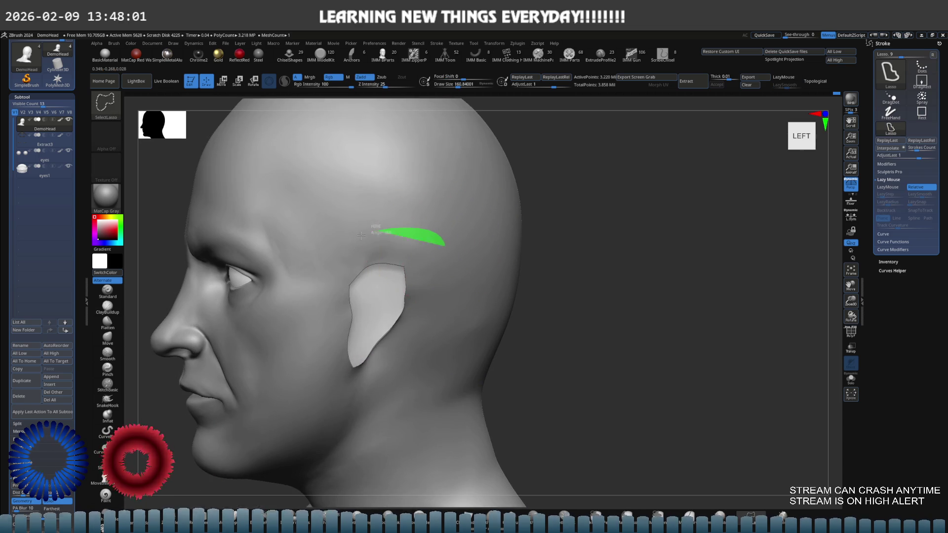
right_drag(393, 277, 437, 352)
key(shift)
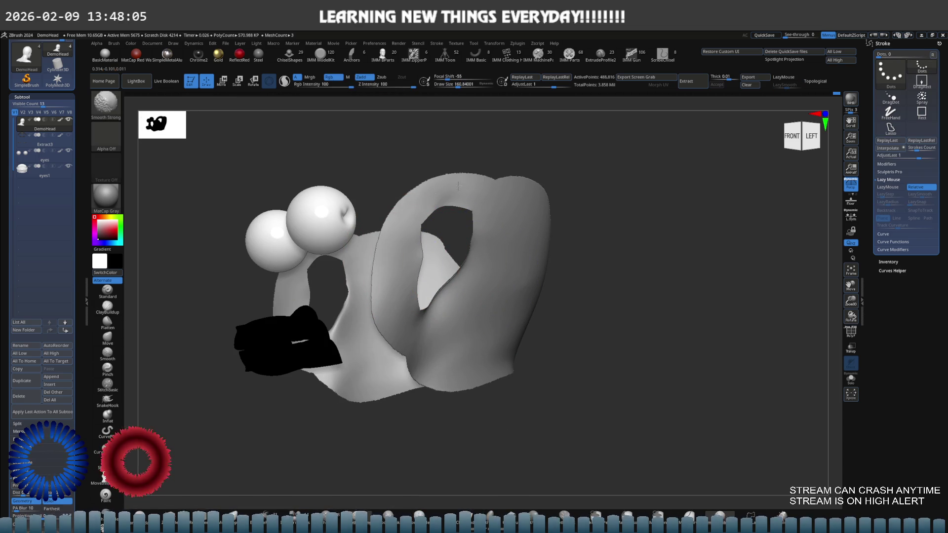
ctrl+shift+click(598, 262)
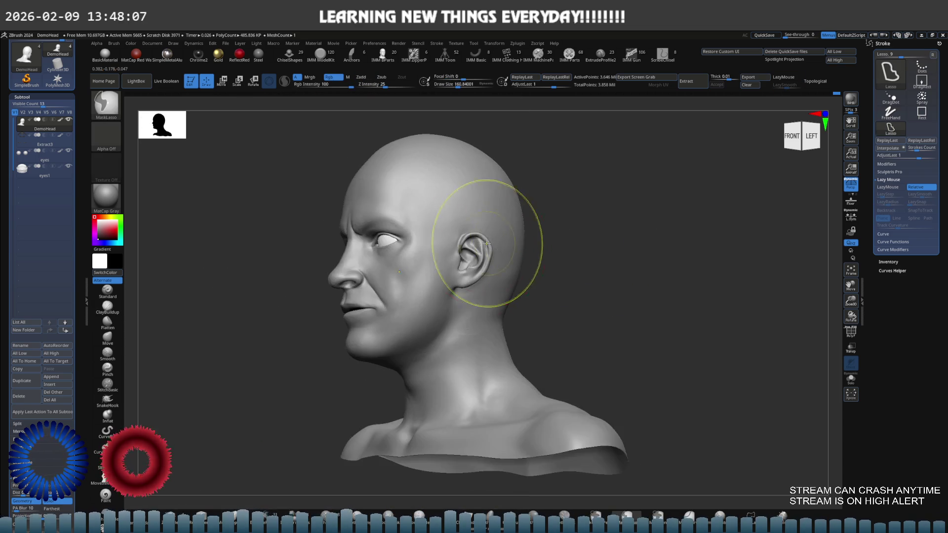
right_drag(597, 262, 477, 264)
Build up and smooth the skull behind the ear, the jaw below it and the cheek.
mouse_move(455, 245)
shift+right_down()
mouse_move(461, 235)
mouse_move(437, 318)
mouse_move(422, 281)
mouse_move(445, 244)
mouse_move(425, 220)
shift+right_up()
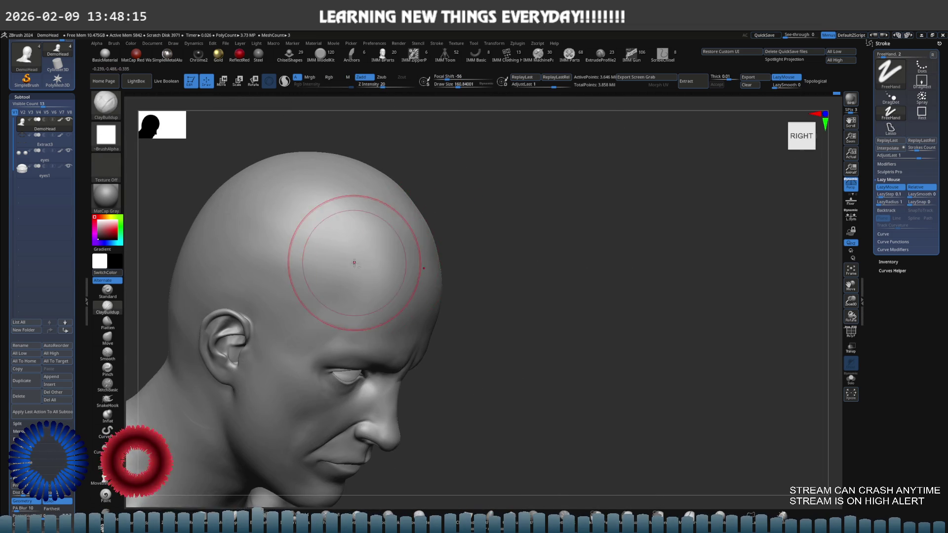
right_drag(349, 254, 297, 251)
key(shift)
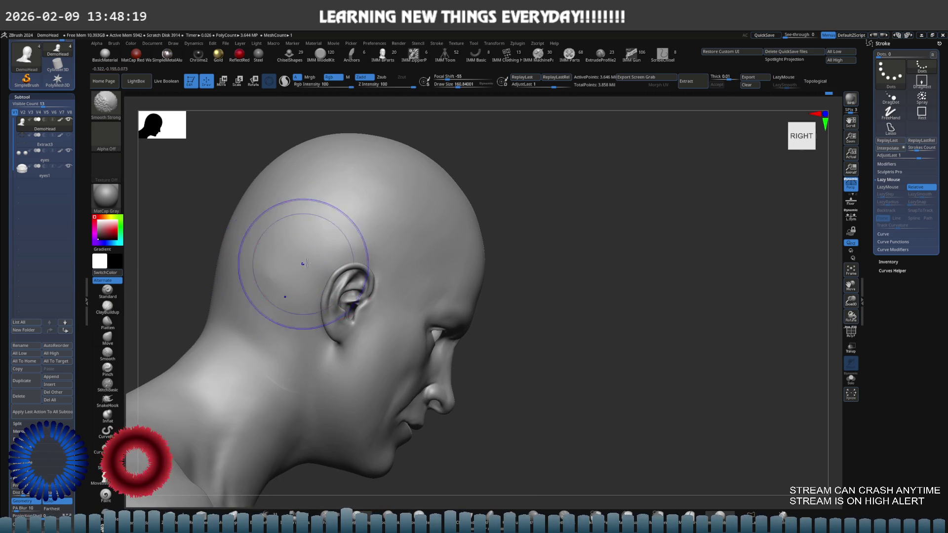
mouse_move(328, 264)
right_down()
mouse_move(306, 336)
mouse_move(301, 321)
mouse_move(349, 300)
mouse_move(384, 268)
mouse_move(372, 287)
right_up()
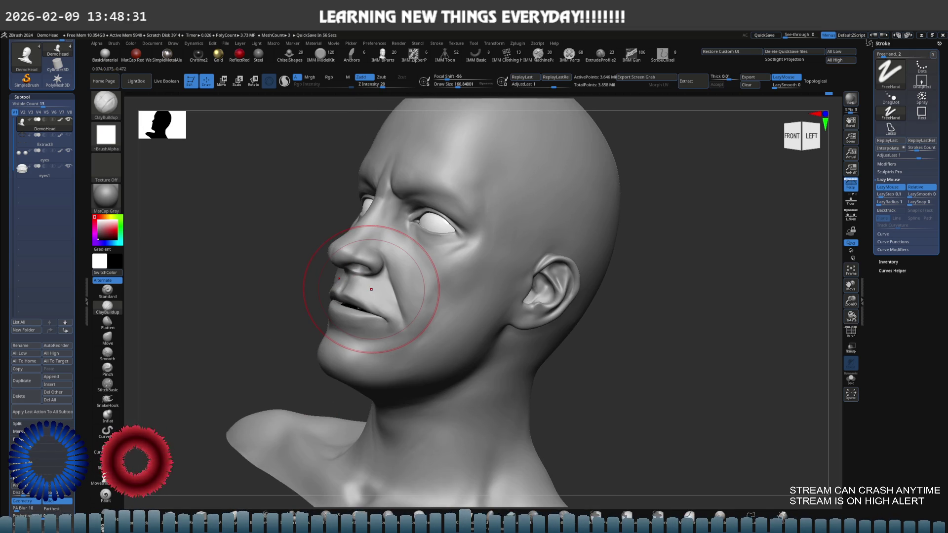
right_drag(371, 290, 423, 235)
mouse_move(509, 232)
right_down()
mouse_move(466, 254)
mouse_move(479, 241)
right_up()
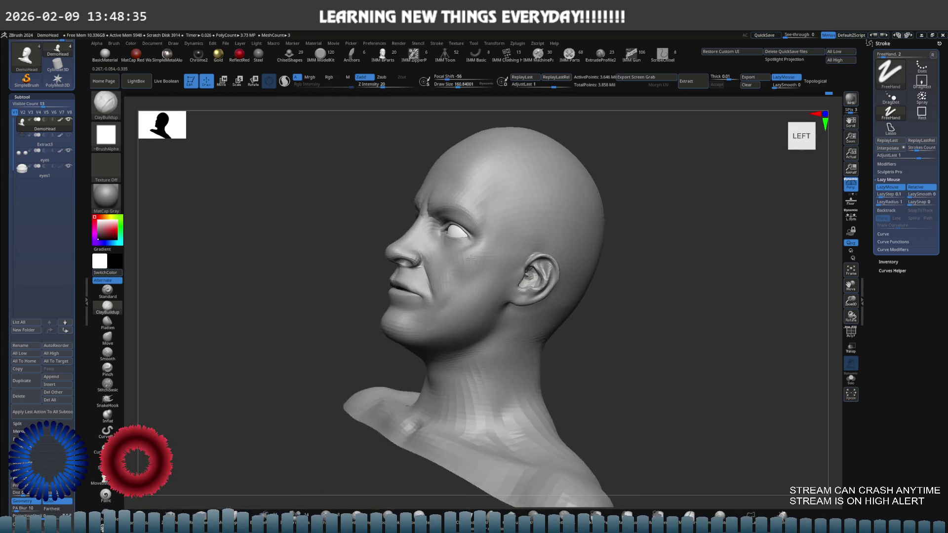
scroll(479, 241, up, 1)
scroll(503, 275, up, 1)
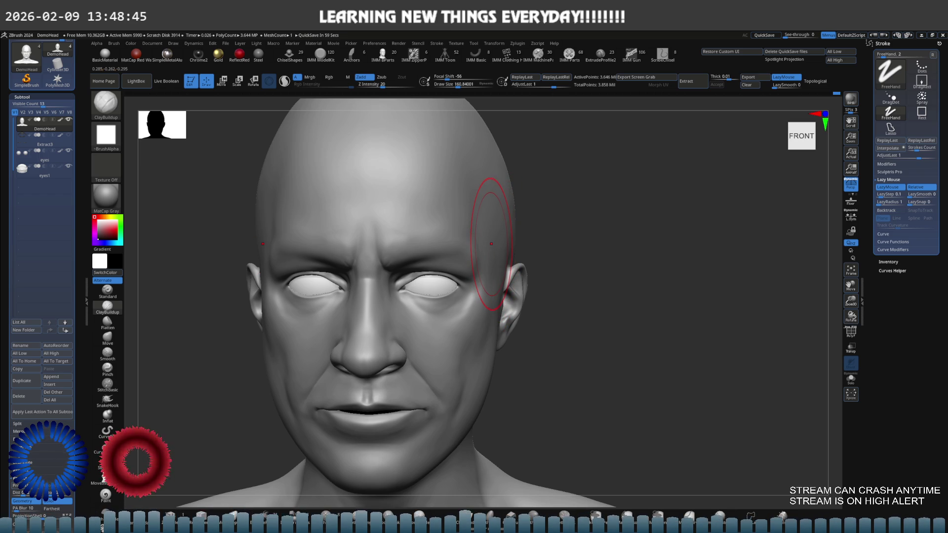
mouse_move(565, 225)
mouse_down()
mouse_move(592, 252)
mouse_move(570, 267)
mouse_up()
key(shift)
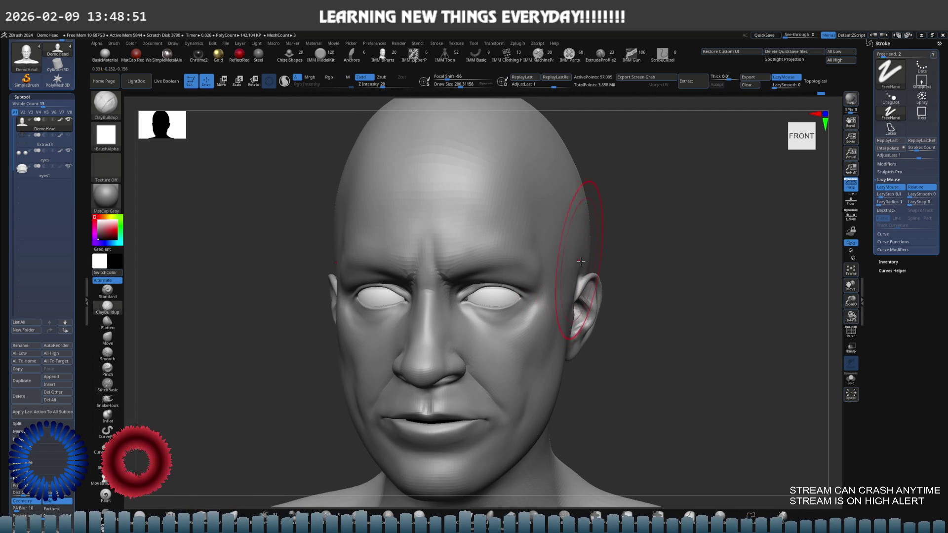
Turn to the left profile and lower the ClayBuildup Draw Size.
right_drag(569, 270, 558, 251)
drag(558, 251, 556, 254)
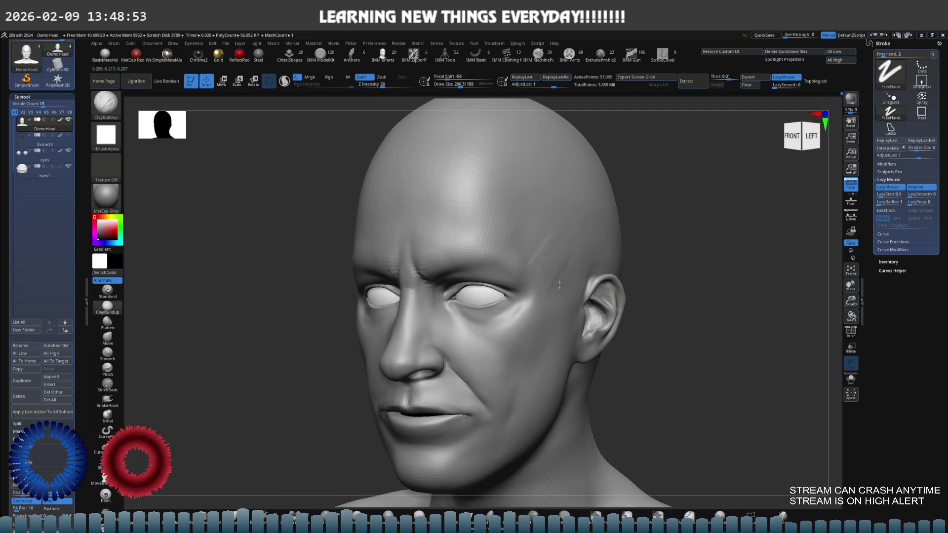
right_drag(563, 270, 550, 244)
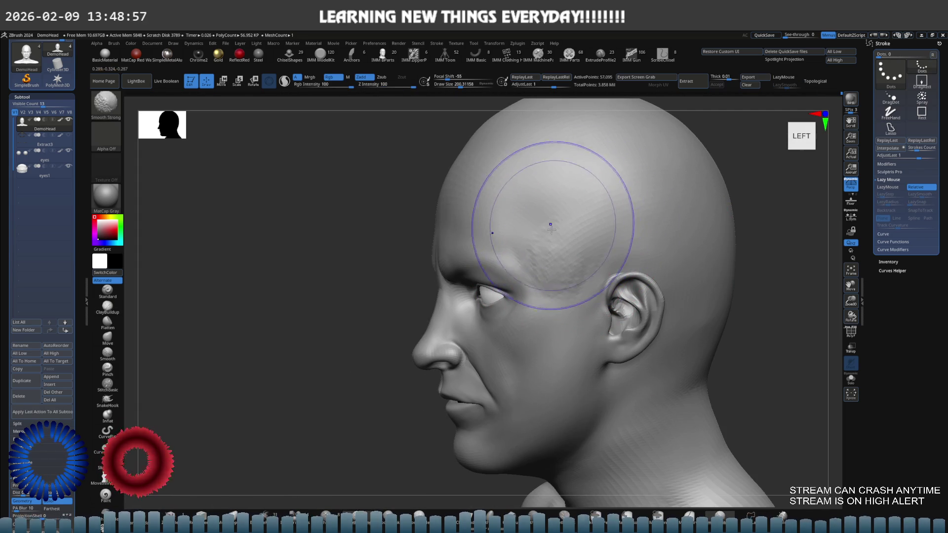
key(s)
click(580, 237)
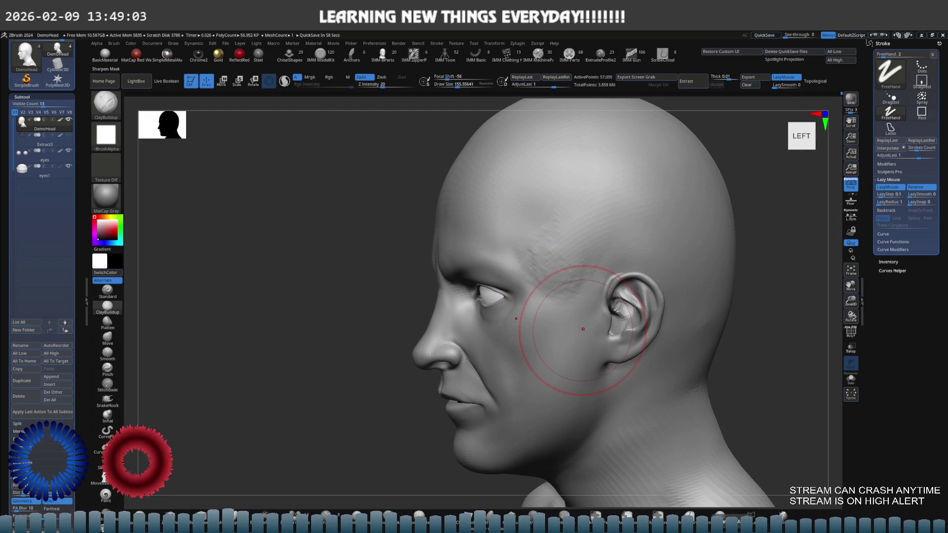
Lay fine clay ridges across the forehead and Shift-smooth the temple strokes.
right_drag(540, 190, 564, 235)
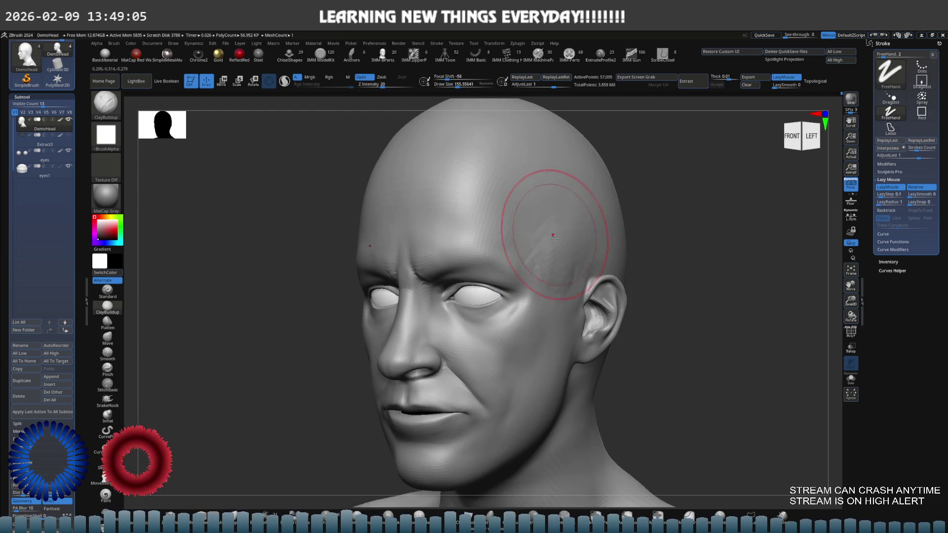
drag(564, 235, 536, 263)
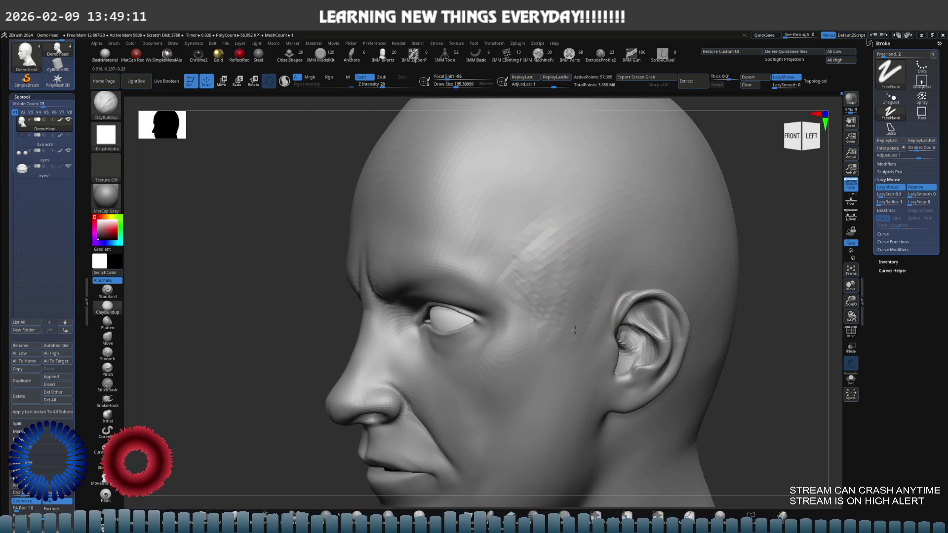
mouse_move(577, 279)
shift+mouse_down()
mouse_move(540, 261)
mouse_move(554, 237)
mouse_move(533, 275)
mouse_move(541, 309)
mouse_move(546, 271)
shift+mouse_up()
mouse_move(546, 272)
right_down()
mouse_move(645, 246)
mouse_move(529, 212)
mouse_move(539, 222)
right_up()
right_click(594, 223)
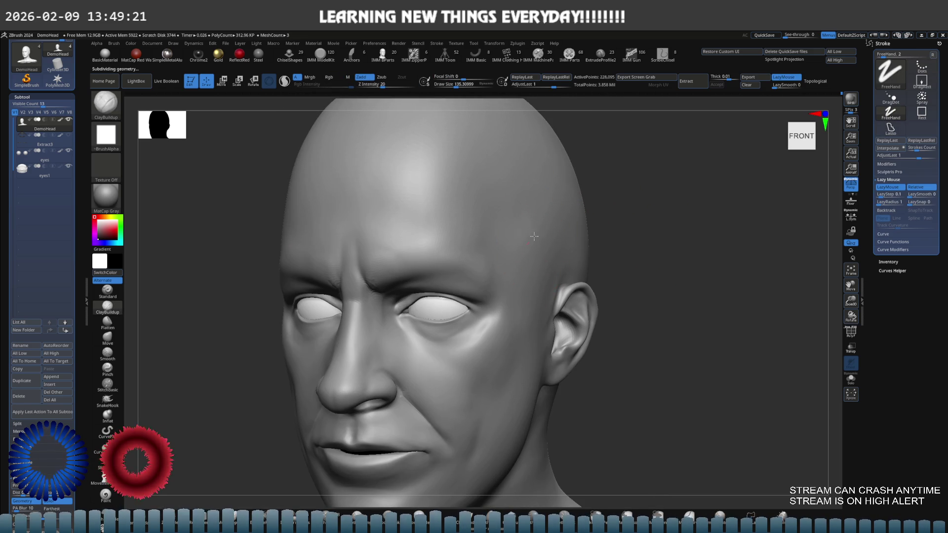
Carve and deepen a DamStandard wrinkle crease across the forehead.
key(shift)
mouse_move(532, 246)
shift+right_down()
mouse_move(561, 244)
mouse_move(552, 238)
mouse_move(601, 243)
mouse_move(532, 252)
shift+right_up()
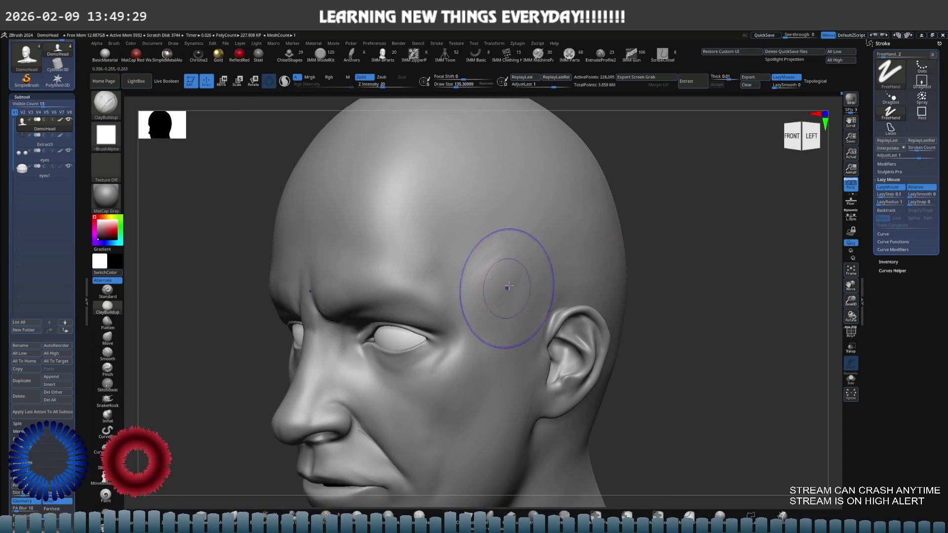
mouse_move(505, 290)
right_down()
mouse_move(480, 238)
mouse_move(519, 244)
right_up()
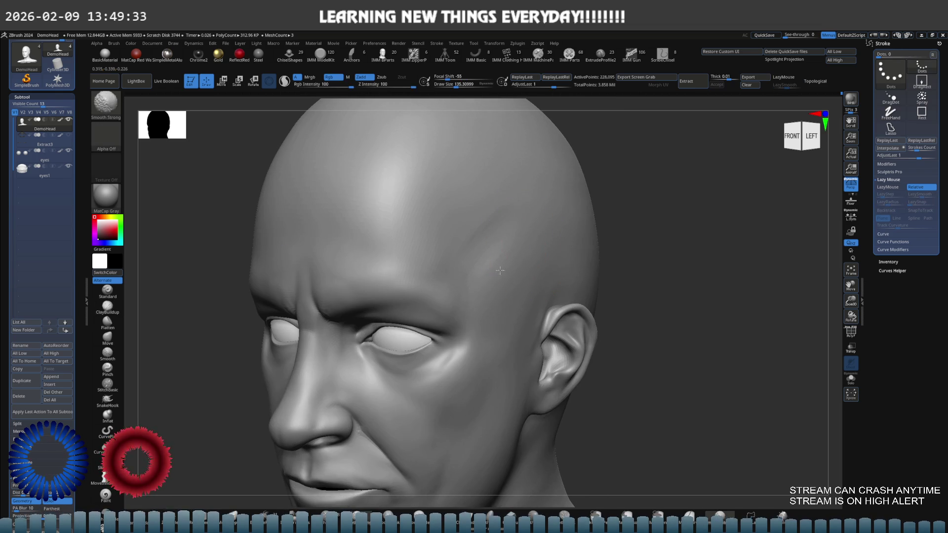
key(ctrl)
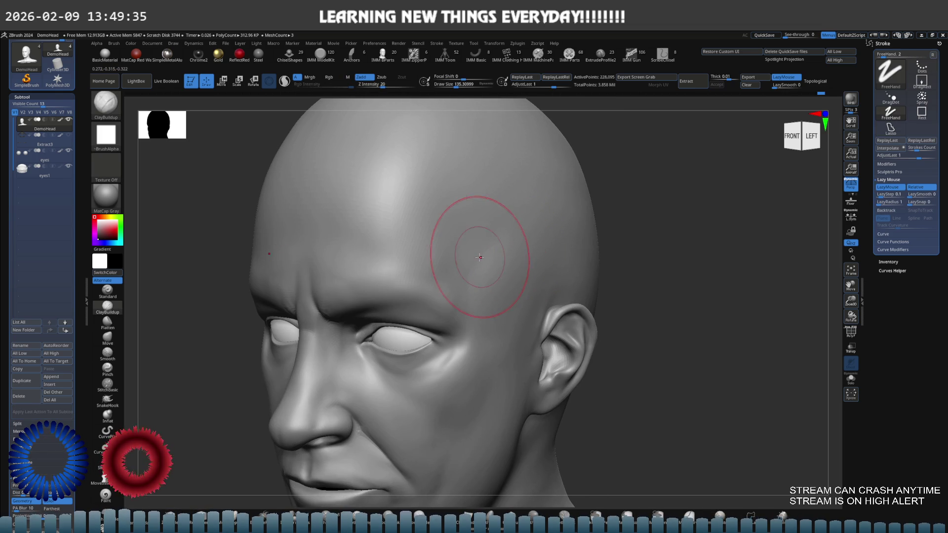
key(ctrl)
right_drag(495, 240, 466, 244)
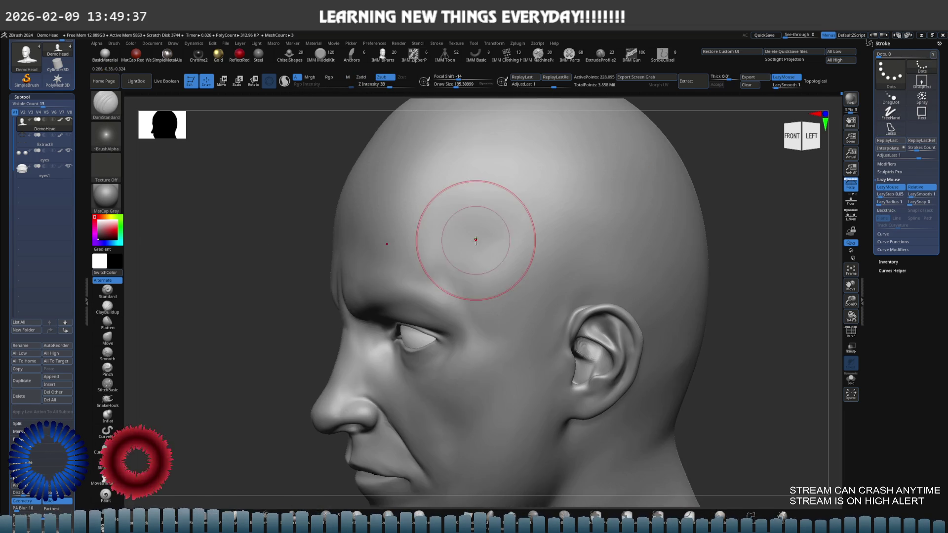
drag(506, 226, 461, 255)
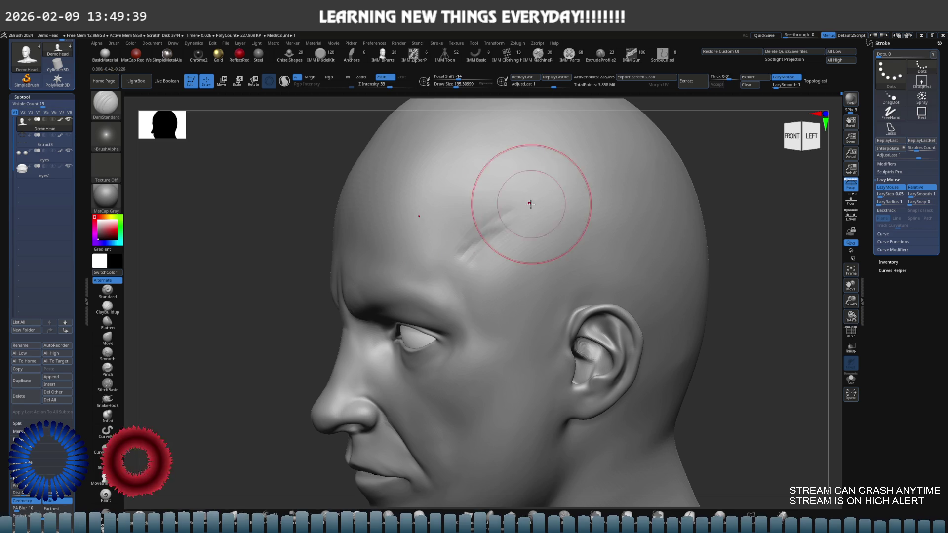
shift+right_drag(497, 215, 554, 229)
Shrink the brush to about 116 and smooth the forehead along the crease.
key(s)
drag(556, 243, 552, 243)
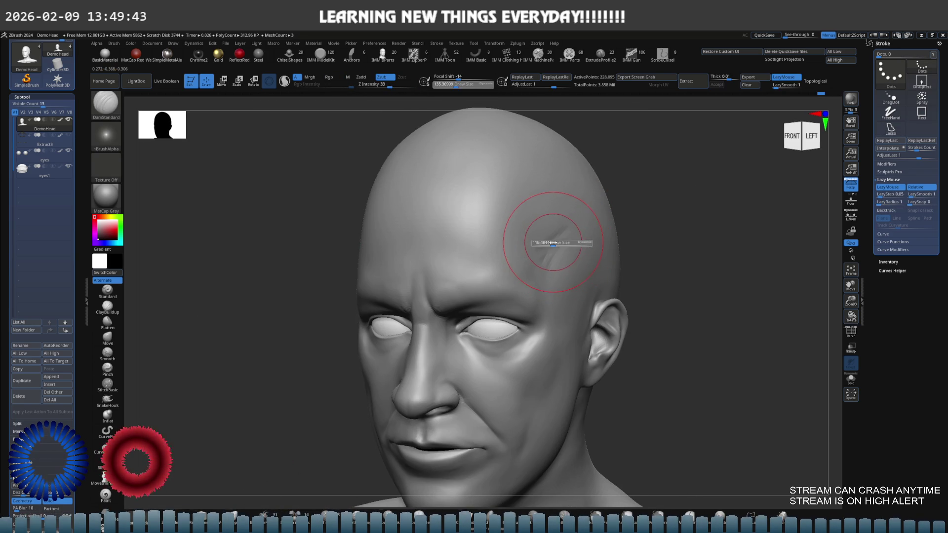
key(shift)
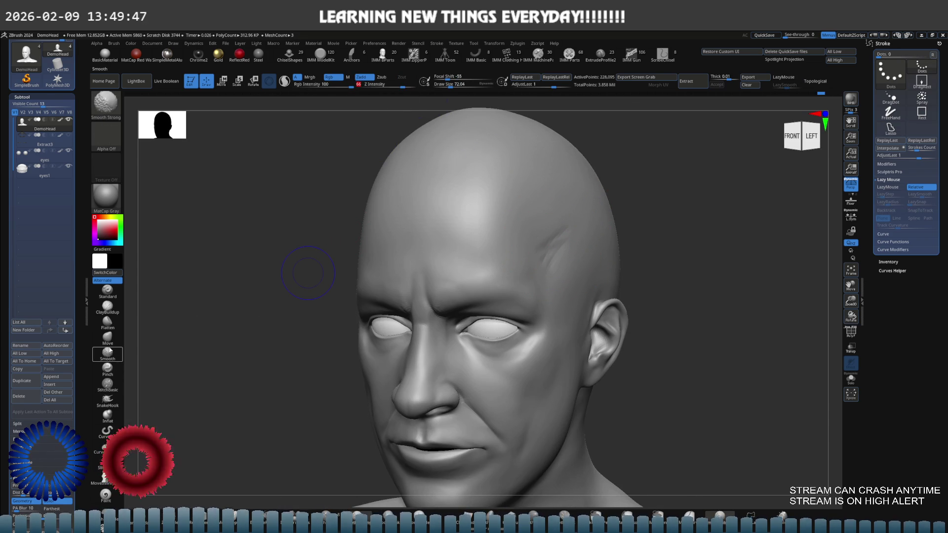
shift+right_drag(519, 222, 540, 212)
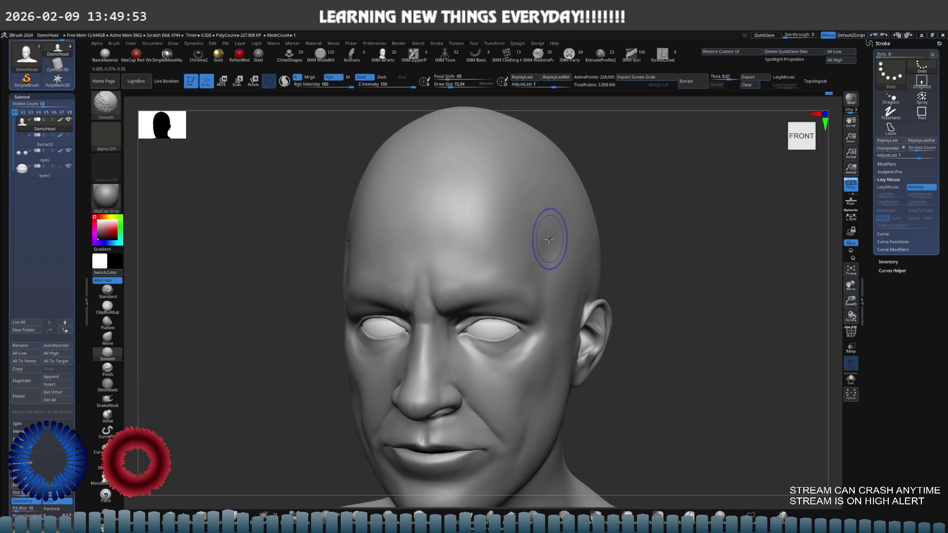
mouse_move(545, 247)
shift+right_down()
mouse_move(596, 214)
mouse_move(543, 224)
shift+right_up()
key(b)
key(c)
key(b)
key(shift)
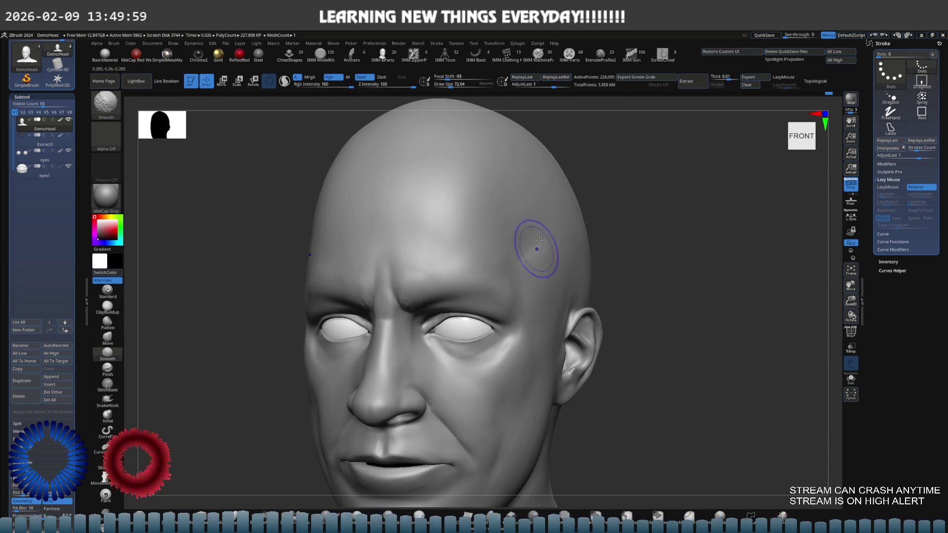
shift+drag(539, 235, 525, 280)
mouse_move(557, 305)
right_down()
mouse_move(552, 277)
mouse_move(588, 248)
right_up()
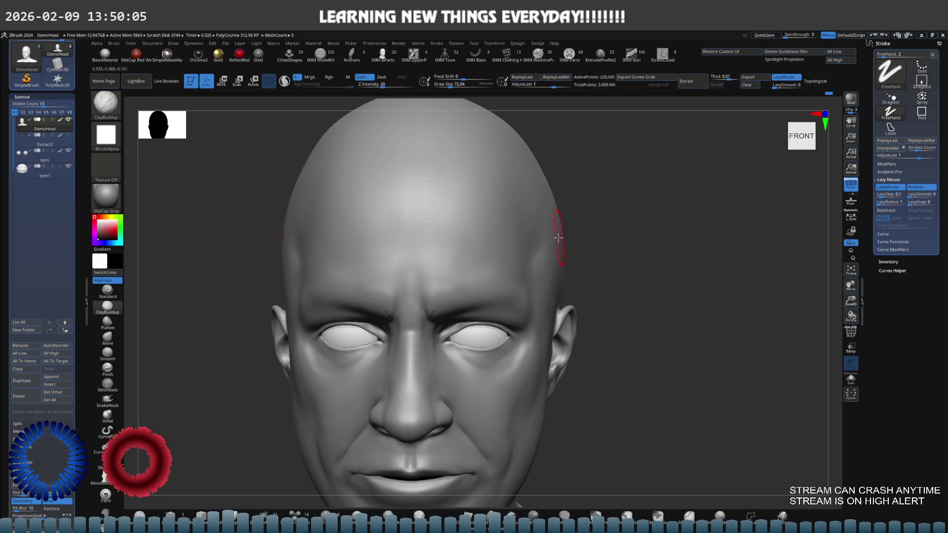
right_drag(543, 243, 539, 235)
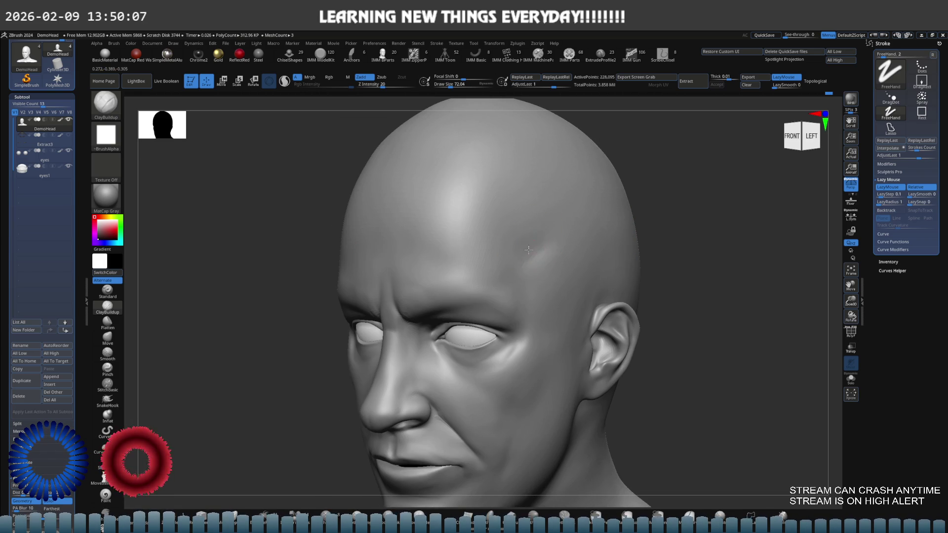
Return to DamStandard, soften the forehead from the front and set the brush slightly smaller.
key(b)
key(d)
key(s)
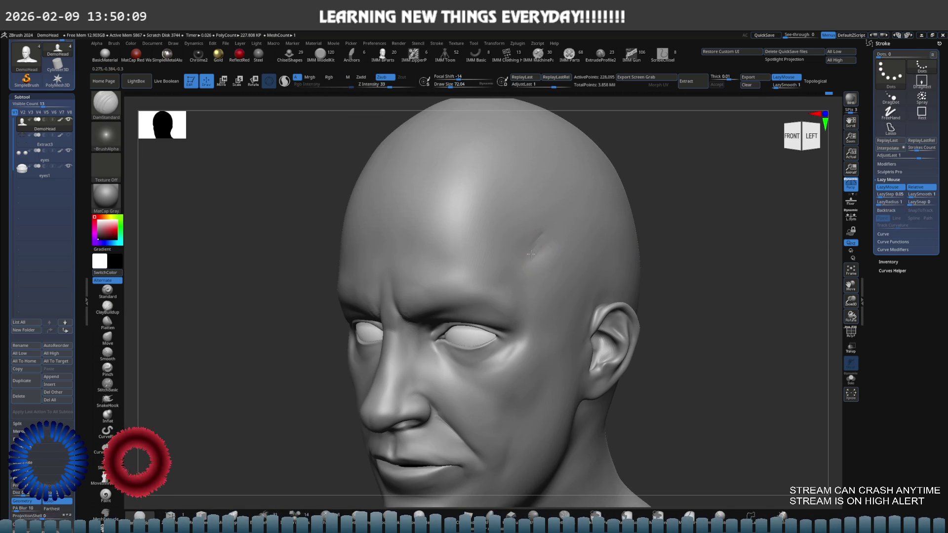
key(shift)
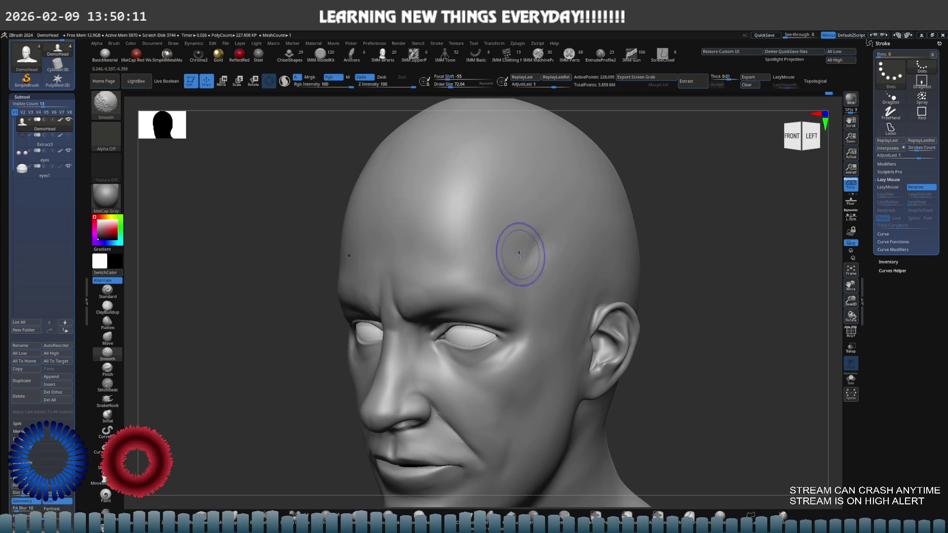
mouse_move(523, 252)
shift+right_down()
mouse_move(561, 223)
mouse_move(539, 220)
mouse_move(566, 222)
mouse_move(504, 244)
mouse_move(503, 280)
shift+right_up()
key(shift)
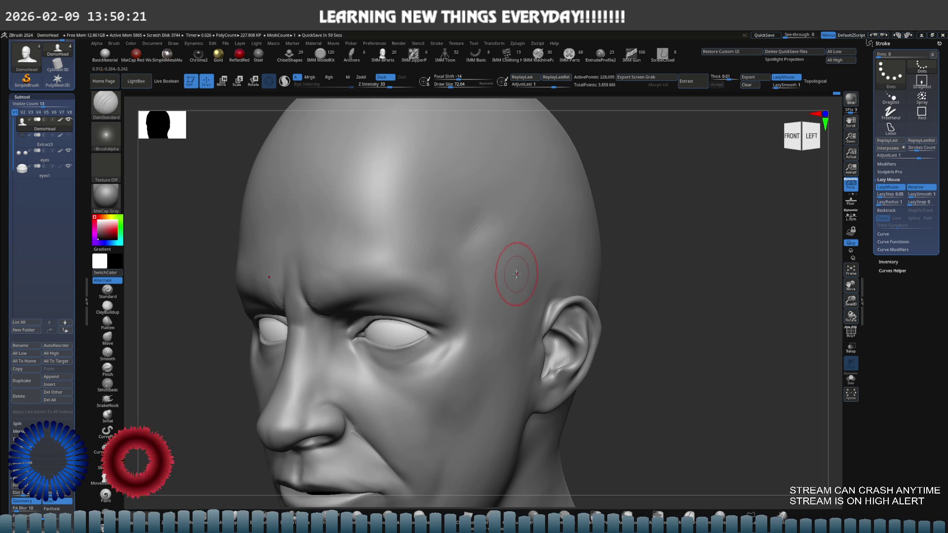
mouse_move(516, 274)
right_down()
mouse_move(487, 226)
mouse_move(506, 243)
right_up()
key(s)
click(488, 233)
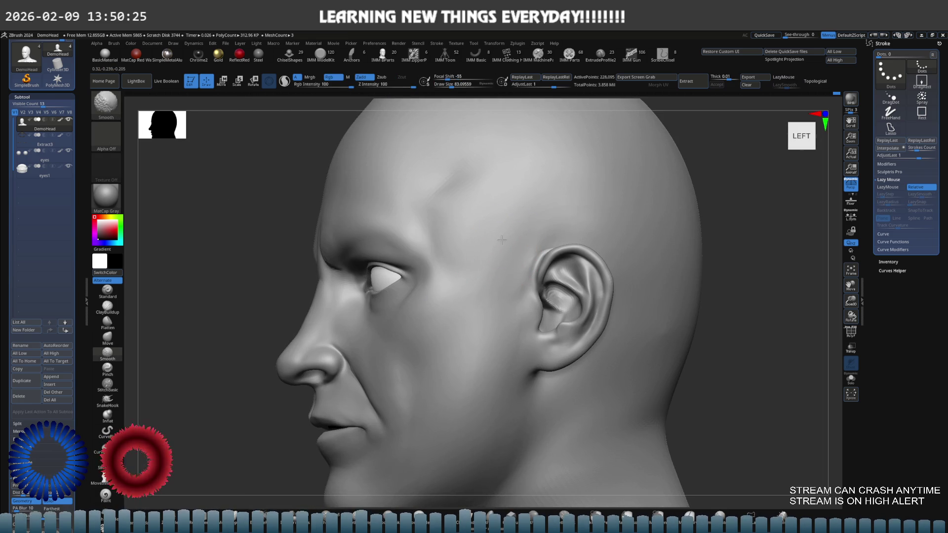
Zoom to the side of the face and carve and deepen a crease on the cheek.
key(b)
key(c)
key(b)
mouse_move(500, 241)
right_down()
mouse_move(501, 233)
mouse_move(509, 252)
mouse_move(493, 248)
right_up()
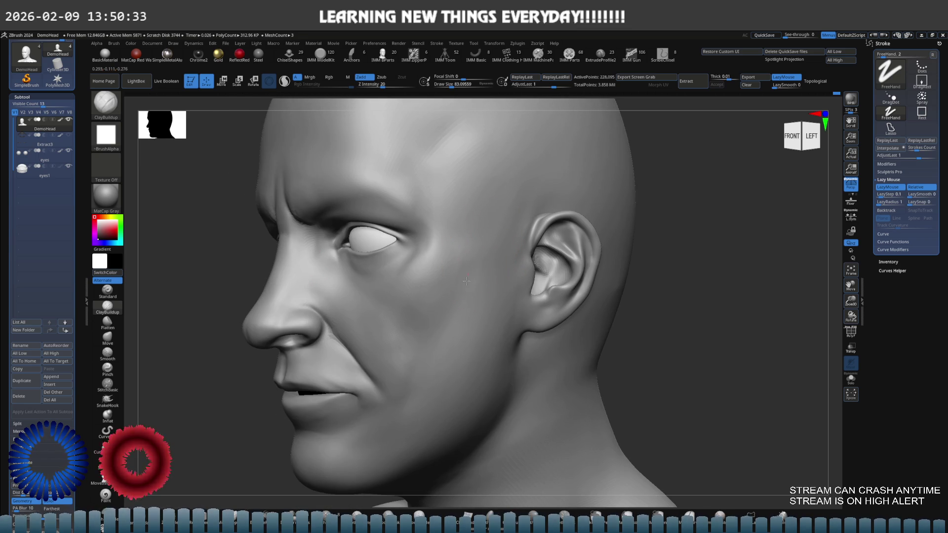
key(shift)
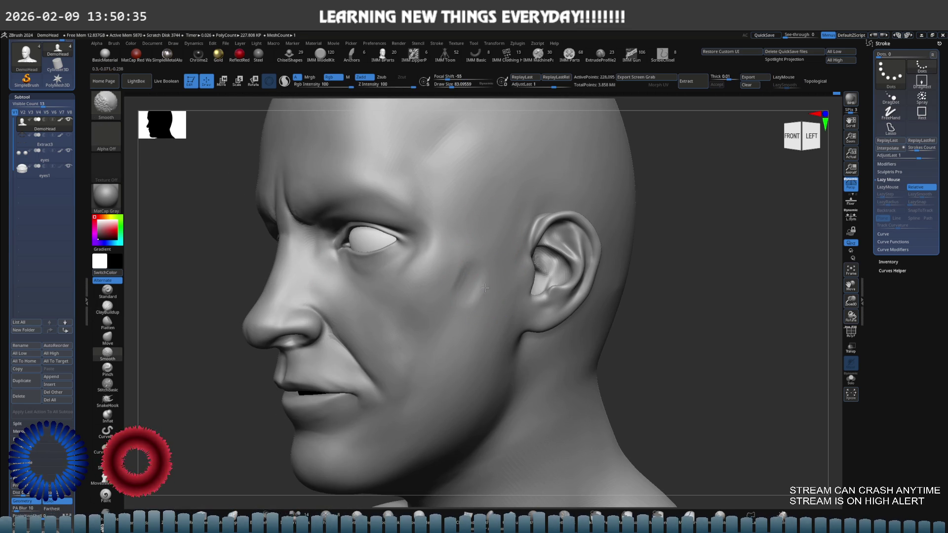
right_drag(475, 287, 457, 262)
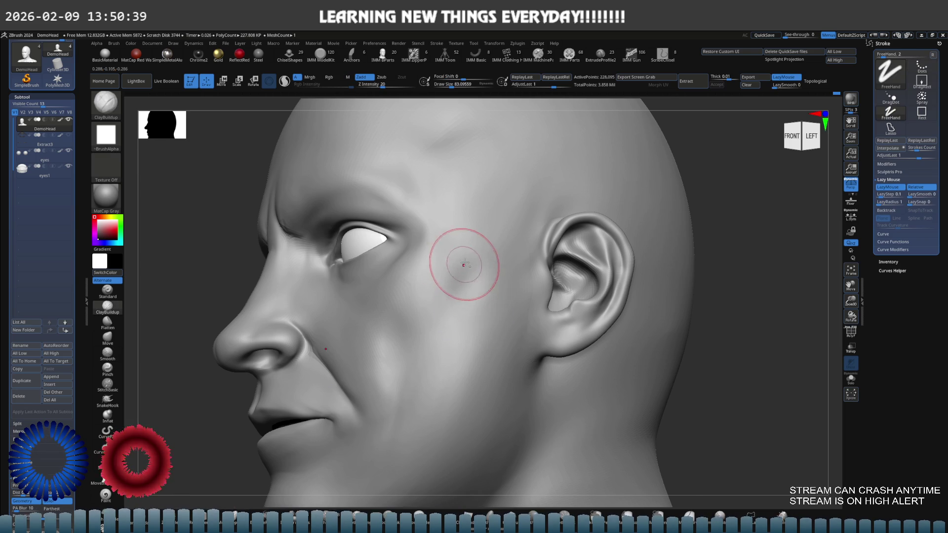
right_drag(462, 264, 479, 248)
drag(479, 248, 449, 310)
right_drag(470, 254, 508, 226)
drag(509, 227, 457, 276)
Smooth the cheek crease near the ear and return to a front view.
right_drag(453, 277, 482, 239)
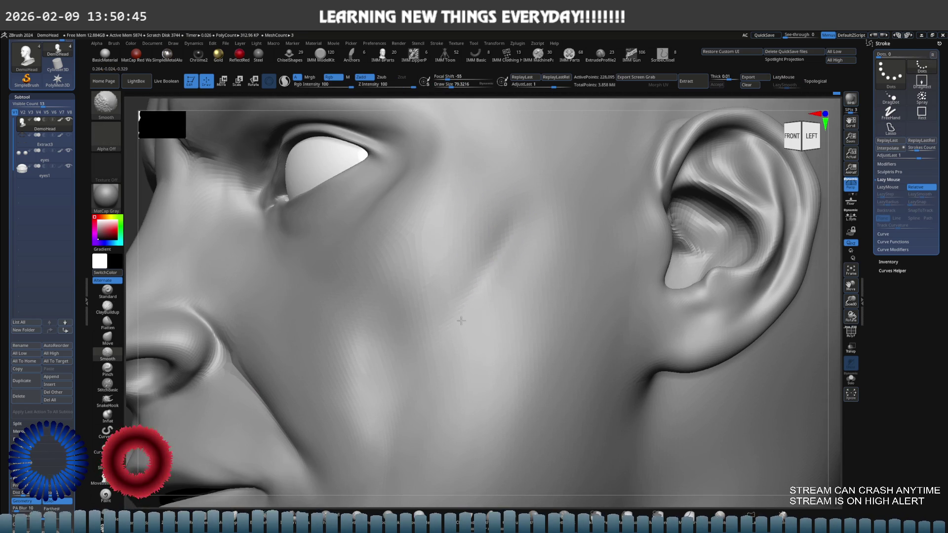
shift+drag(489, 291, 457, 275)
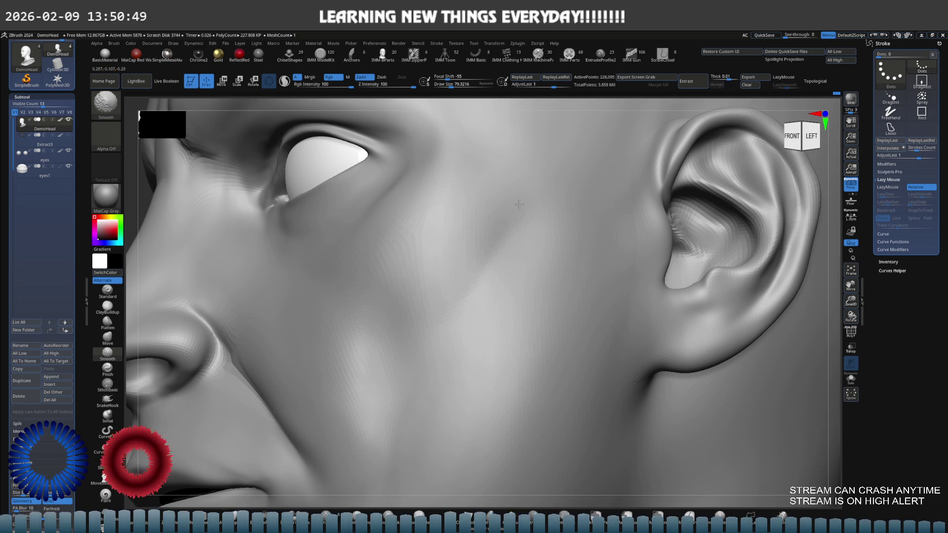
mouse_move(520, 267)
shift+right_down()
mouse_move(643, 214)
mouse_move(585, 243)
mouse_move(578, 237)
shift+right_up()
key(ctrl+shift)
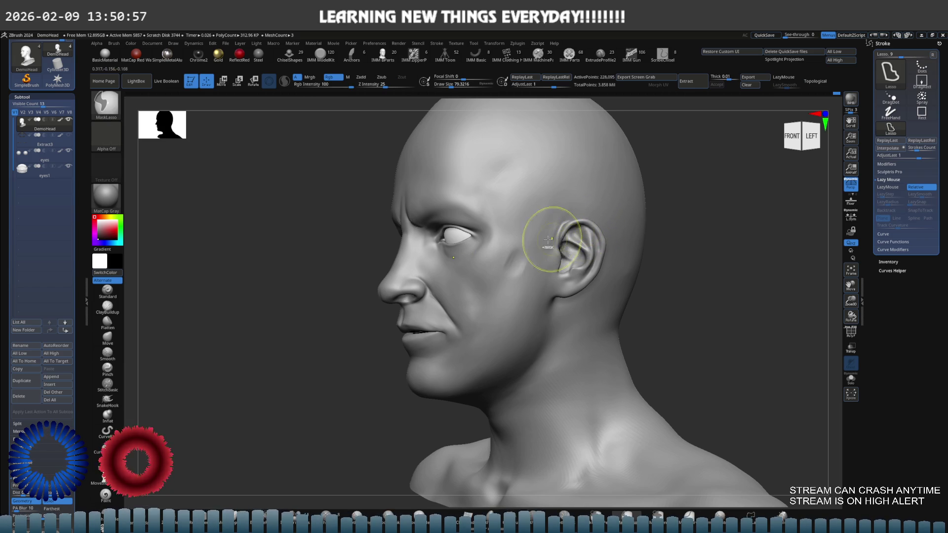
Zoom in near the ear and smooth the cheek beside it.
alt+right_drag(554, 233, 539, 258)
key(shift)
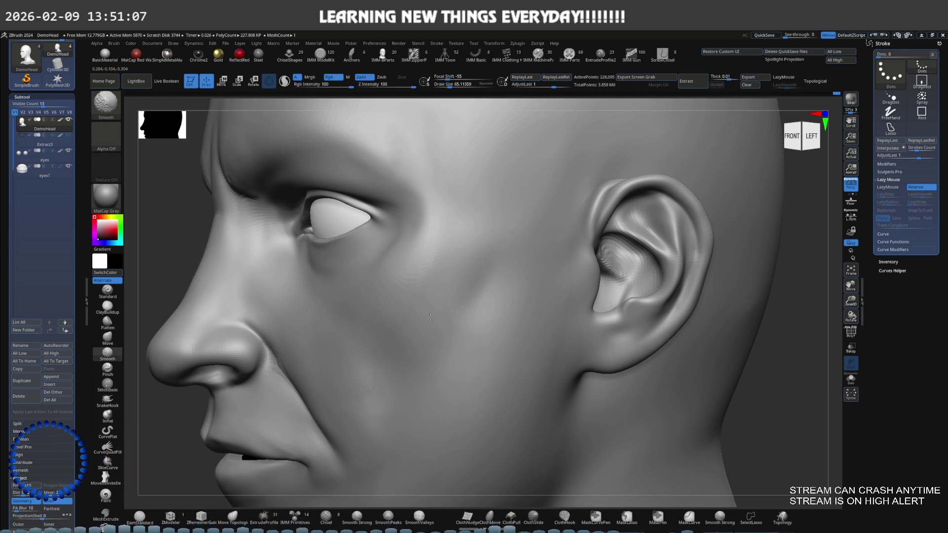
alt+right_drag(438, 345, 475, 304)
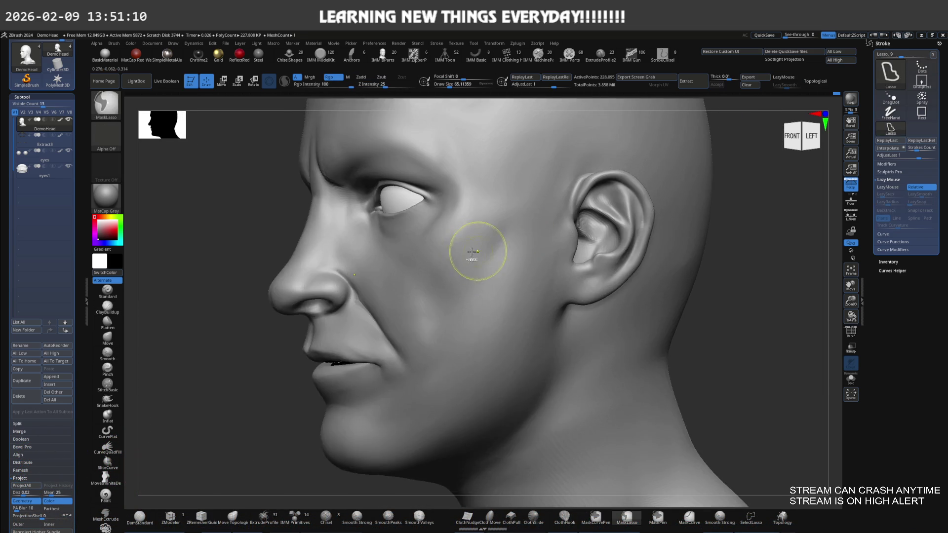
Soften the forehead surface from the front with a larger Smooth brush.
mouse_move(517, 248)
shift+right_down()
mouse_move(561, 221)
mouse_move(561, 249)
mouse_move(567, 242)
mouse_move(527, 239)
shift+right_up()
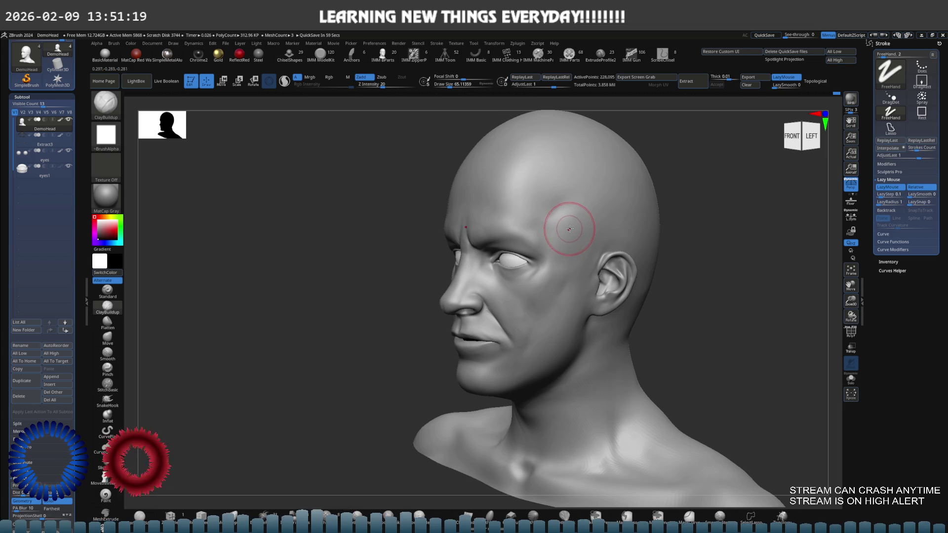
mouse_move(569, 228)
ctrl+right_down()
mouse_move(519, 244)
mouse_move(563, 217)
ctrl+right_up()
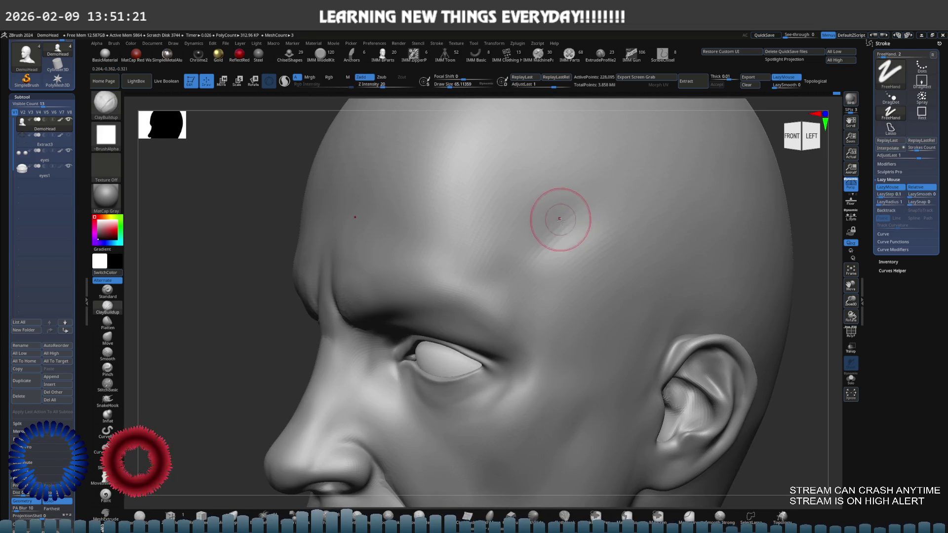
key(shift)
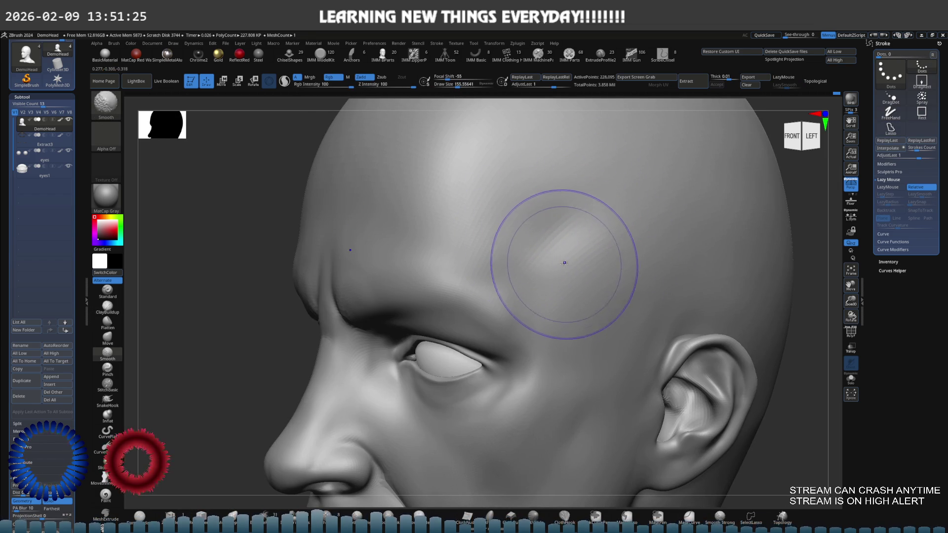
shift+right_drag(567, 241, 570, 216)
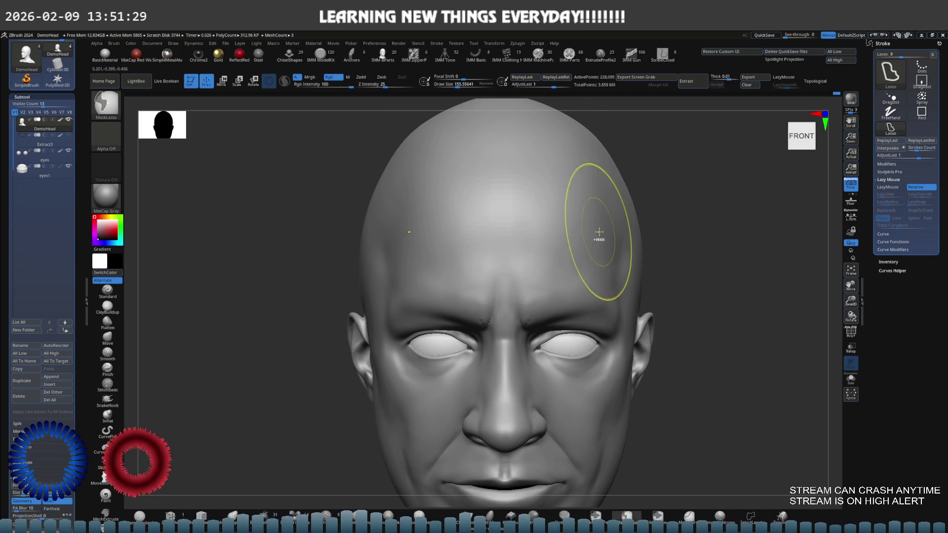
scroll(595, 231, up, 1)
scroll(573, 234, up, 1)
With the brush about 125.7, check the forehead from front-left and soften its ridges.
drag(573, 232, 565, 231)
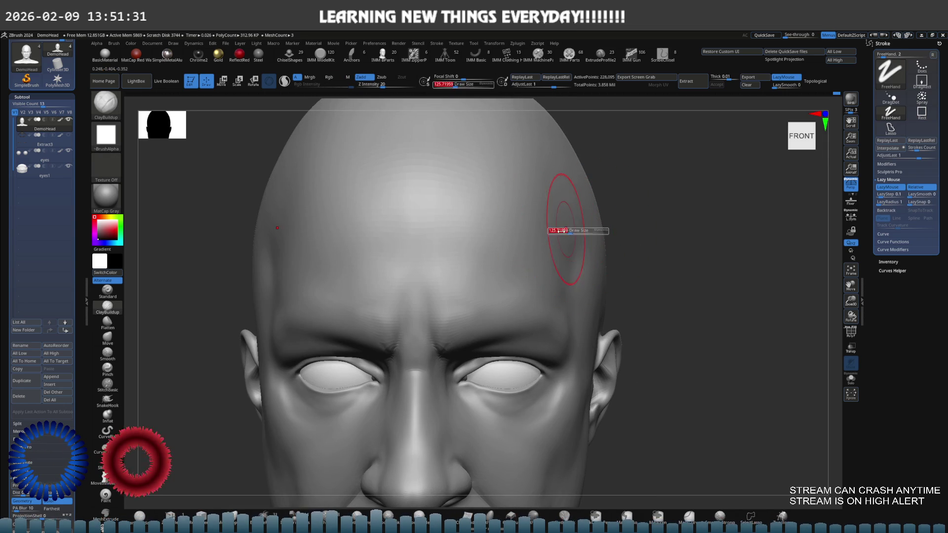
mouse_move(548, 234)
right_down()
mouse_move(545, 190)
mouse_move(566, 197)
mouse_move(565, 172)
mouse_move(552, 200)
right_up()
key(b)
key(d)
key(s)
mouse_move(561, 234)
right_down()
mouse_move(529, 232)
mouse_move(545, 228)
right_up()
mouse_move(563, 258)
right_down()
mouse_move(561, 223)
mouse_move(533, 220)
mouse_move(529, 201)
right_up()
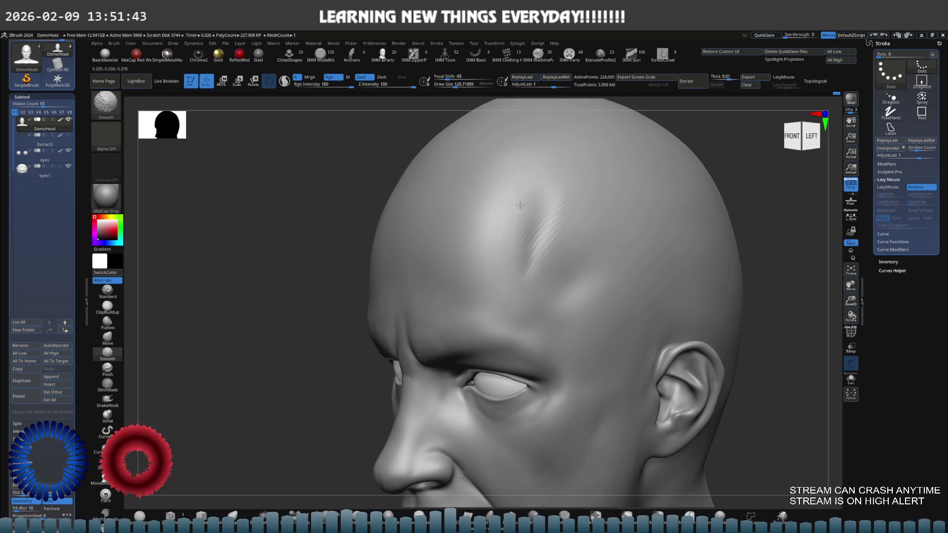
key(shift)
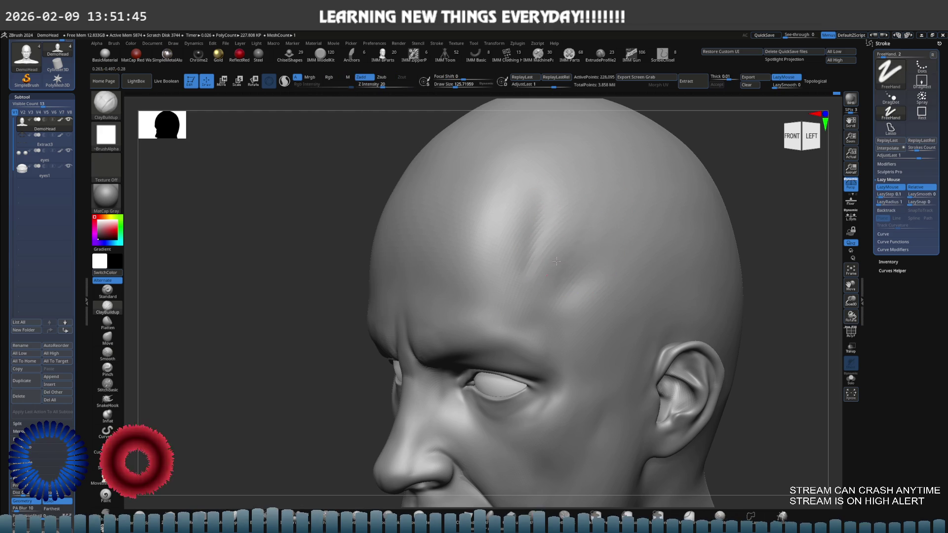
key(shift)
shift+drag(559, 256, 546, 231)
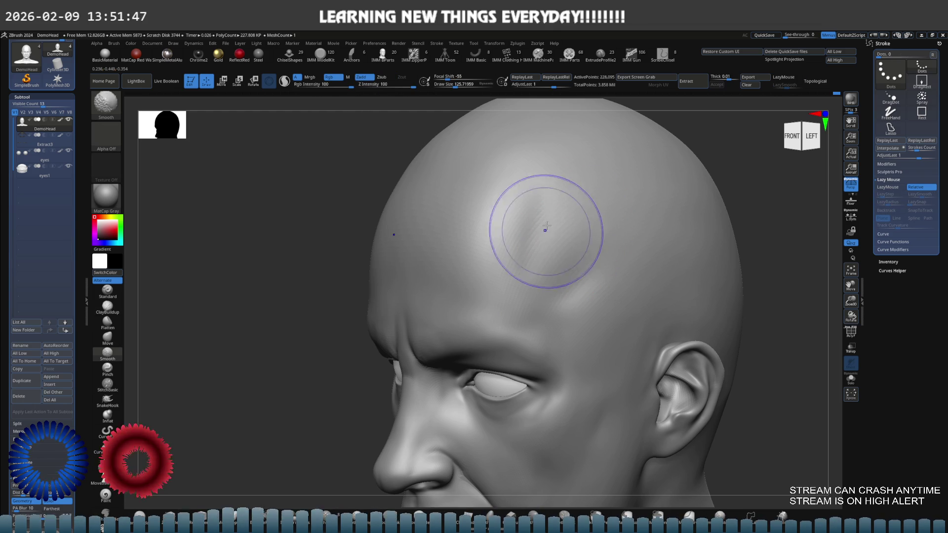
Cycle through the Move and Move-lasso brushes, then return to ClayBuildup.
key(b)
key(m)
key(v)
scroll(571, 227, up, 5)
key(s)
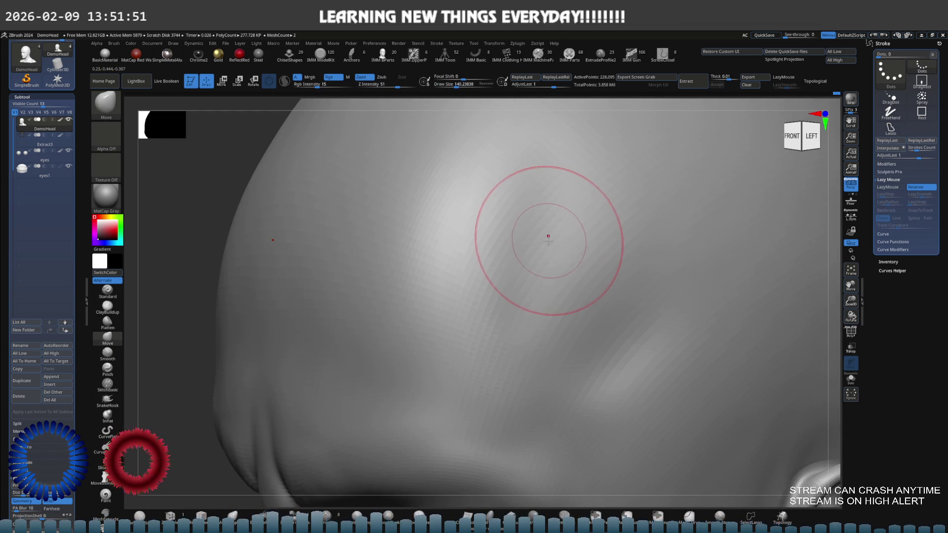
key(f)
mouse_move(548, 236)
right_down()
mouse_move(554, 208)
mouse_move(494, 198)
mouse_move(415, 209)
mouse_move(483, 201)
mouse_move(597, 229)
right_up()
key(b)
key(m)
key(l)
key(b)
key(m)
key(v)
key(b)
key(m)
key(v)
key(b)
key(c)
key(b)
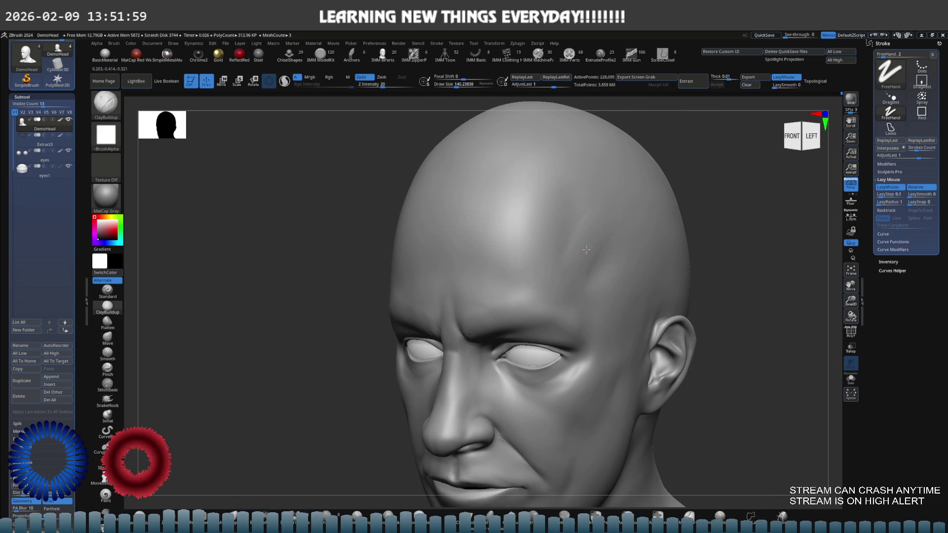
Drop to a lower subdivision level, review the forehead frontally and open the material palette.
mouse_move(575, 271)
shift+right_down()
mouse_move(564, 214)
mouse_move(566, 234)
shift+right_up()
key(shift+d)
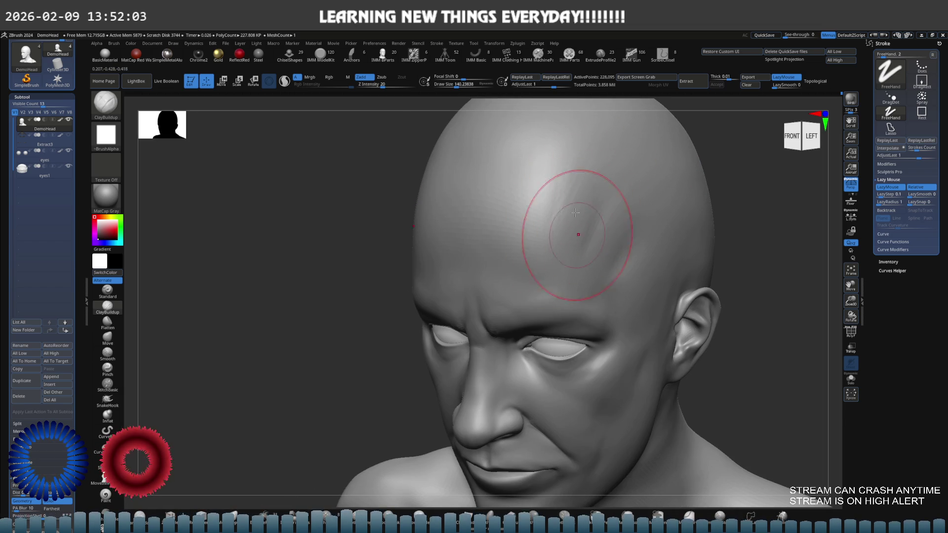
key(shift)
mouse_move(587, 222)
right_down()
mouse_move(582, 191)
mouse_move(608, 220)
mouse_move(501, 224)
right_up()
key(f)
mouse_move(559, 219)
ctrl+right_down()
mouse_move(605, 207)
mouse_move(561, 230)
mouse_move(559, 216)
mouse_move(518, 218)
mouse_move(526, 230)
ctrl+right_up()
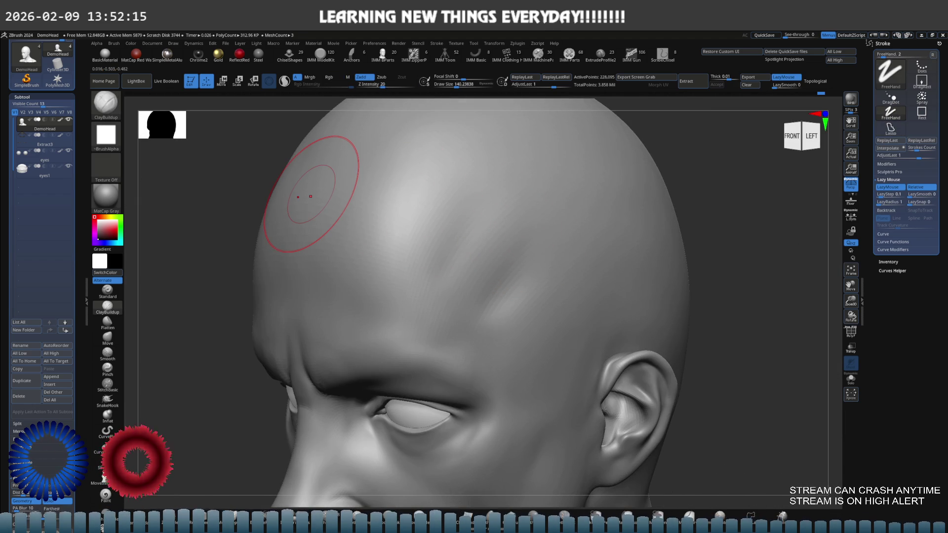
click(106, 197)
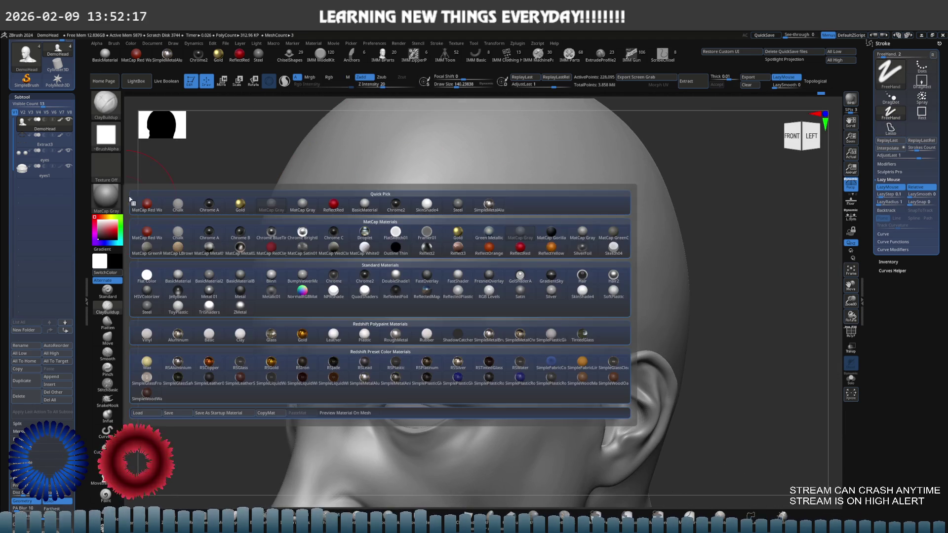
Try the SkinShade4 and then the Steel material on the head, orbiting to judge each.
click(108, 197)
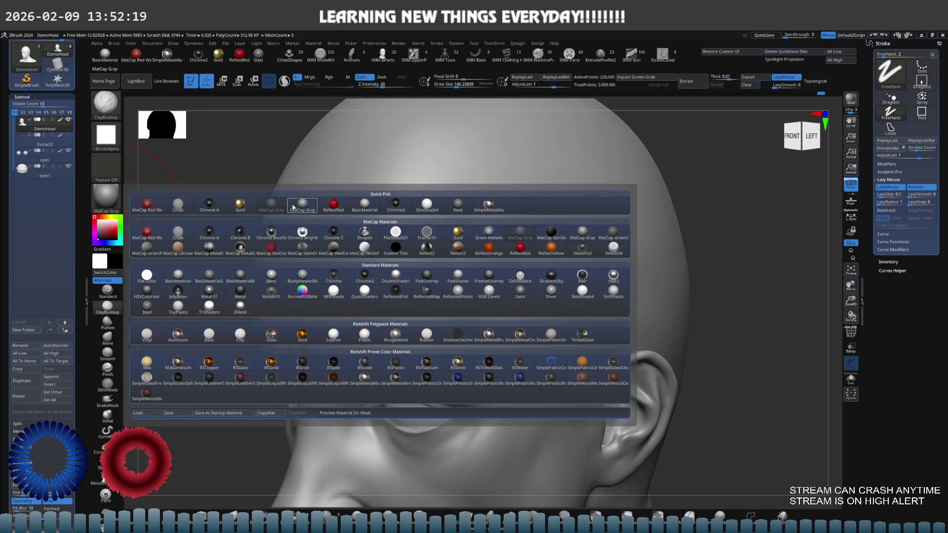
click(291, 207)
click(106, 197)
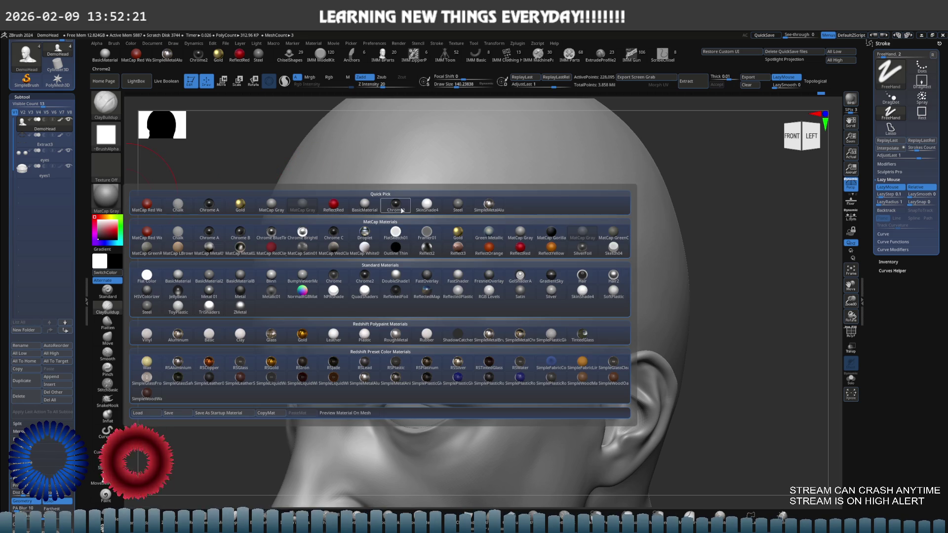
click(427, 205)
right_drag(412, 204, 403, 200)
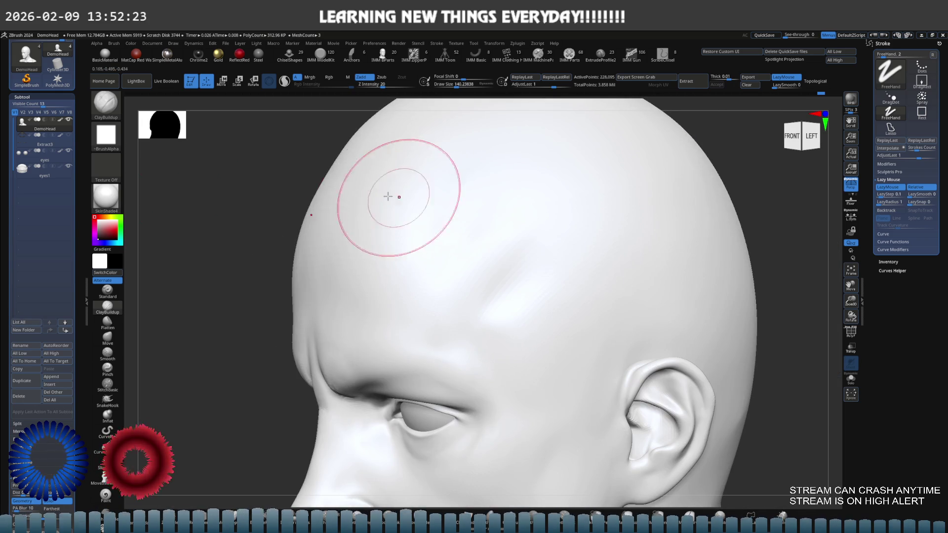
click(106, 197)
click(457, 204)
right_drag(452, 207, 450, 208)
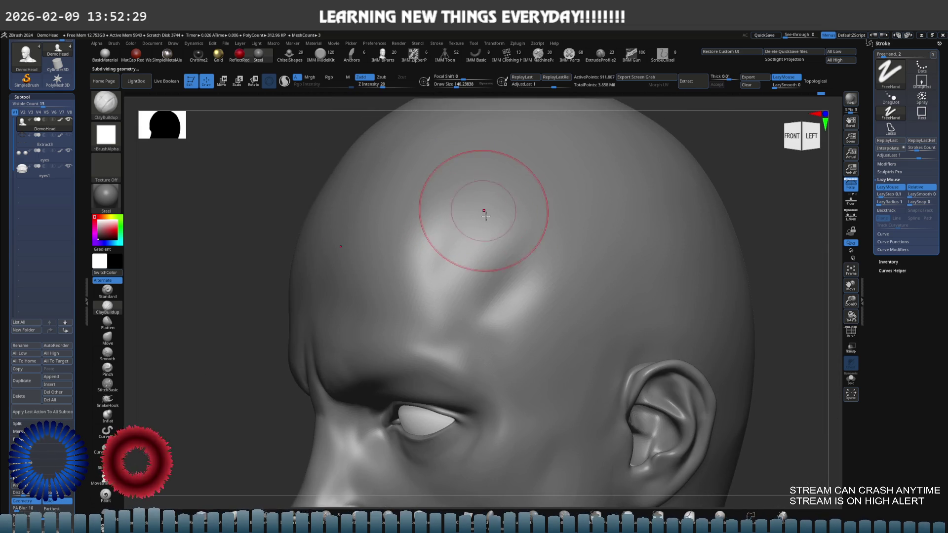
Raise the head's subdivision level and settle on the Blinn material.
key(ctrl+d)
mouse_move(524, 212)
right_down()
mouse_move(465, 232)
mouse_move(444, 200)
right_up()
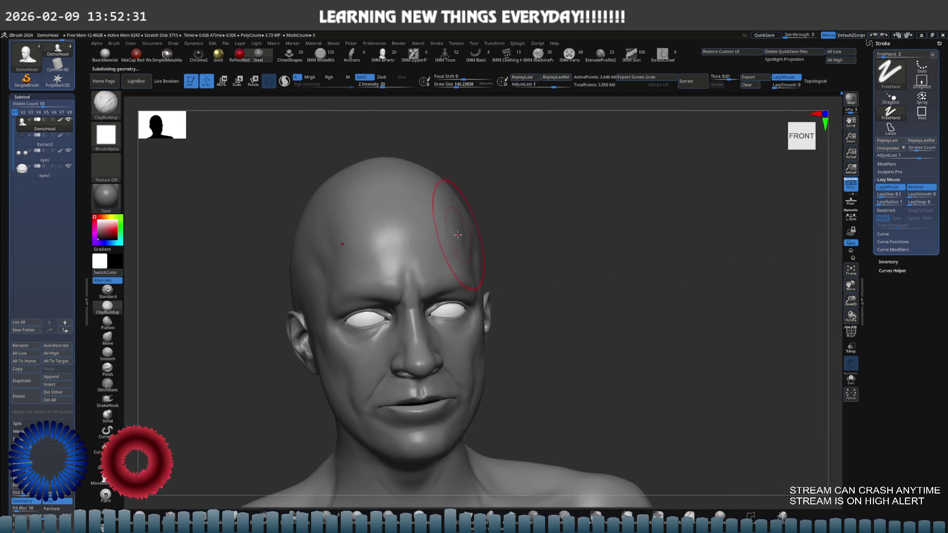
right_drag(450, 233, 462, 228)
click(118, 192)
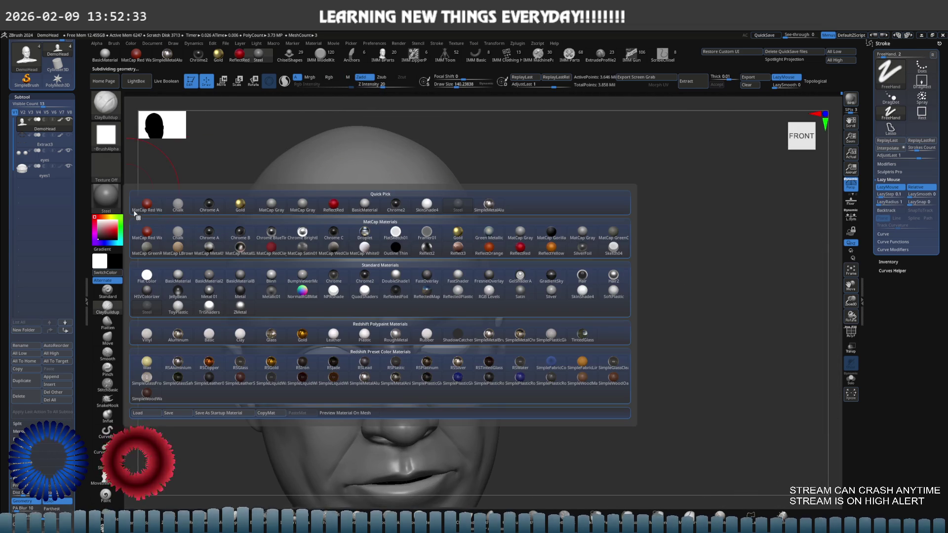
click(272, 274)
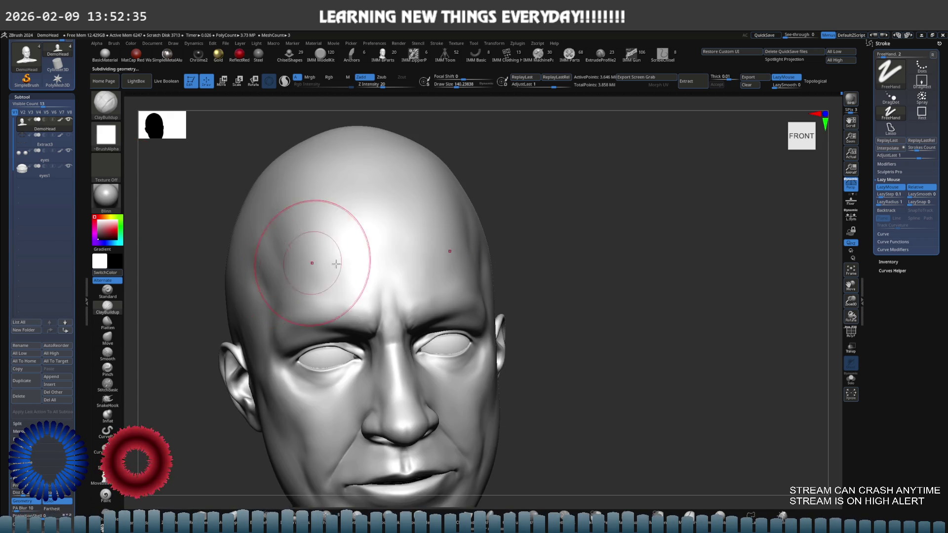
right_drag(275, 248, 391, 244)
mouse_move(497, 250)
right_down()
mouse_move(514, 239)
mouse_move(515, 260)
mouse_move(567, 240)
mouse_move(573, 213)
right_up()
ctrl+shift+drag(572, 213, 518, 289)
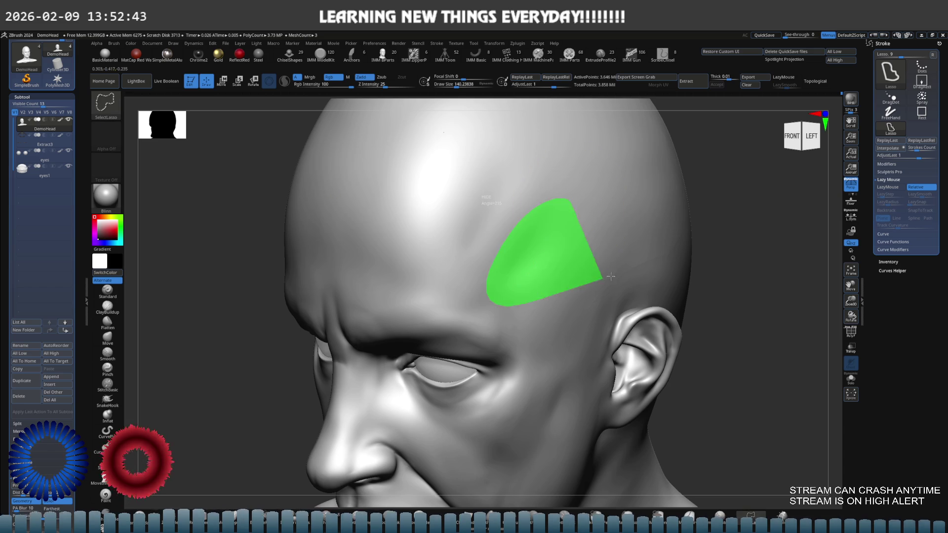
Hide and reshow the head, carve a DamStandard wrinkle groove into the forehead, then undo it.
mouse_move(599, 250)
right_down()
mouse_move(570, 224)
mouse_move(609, 286)
mouse_move(540, 244)
mouse_move(586, 229)
mouse_move(519, 214)
right_up()
ctrl+shift+click(609, 286)
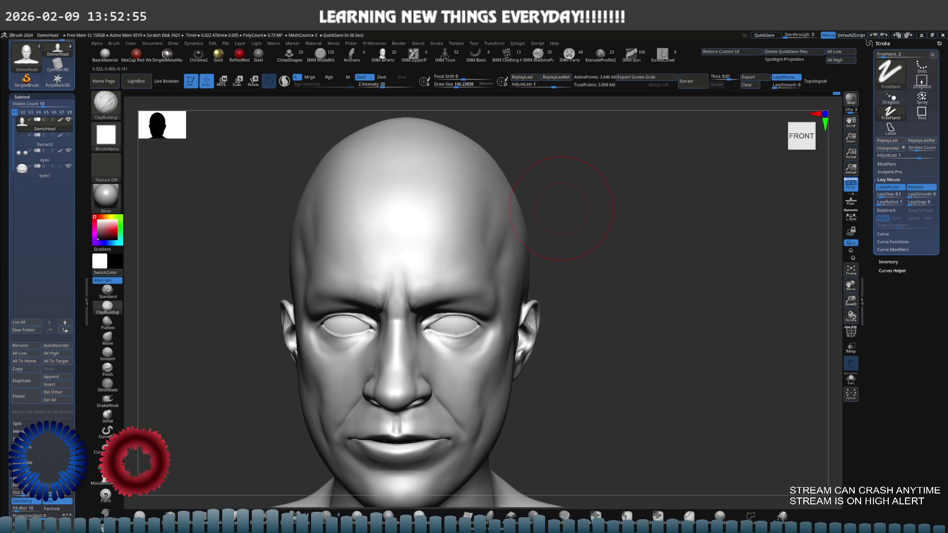
mouse_move(402, 212)
right_down()
mouse_move(614, 222)
mouse_move(577, 246)
mouse_move(574, 233)
right_up()
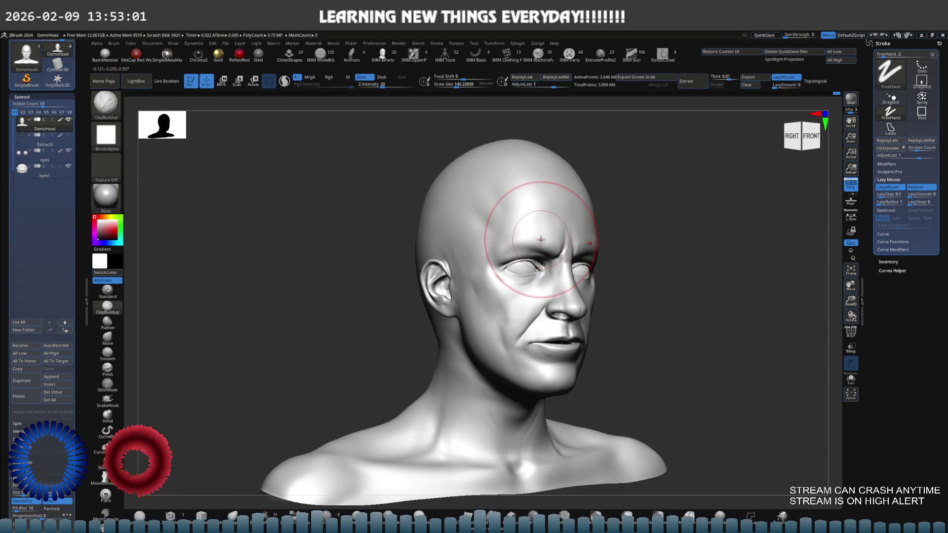
mouse_move(540, 239)
right_down()
mouse_move(557, 243)
mouse_move(500, 197)
right_up()
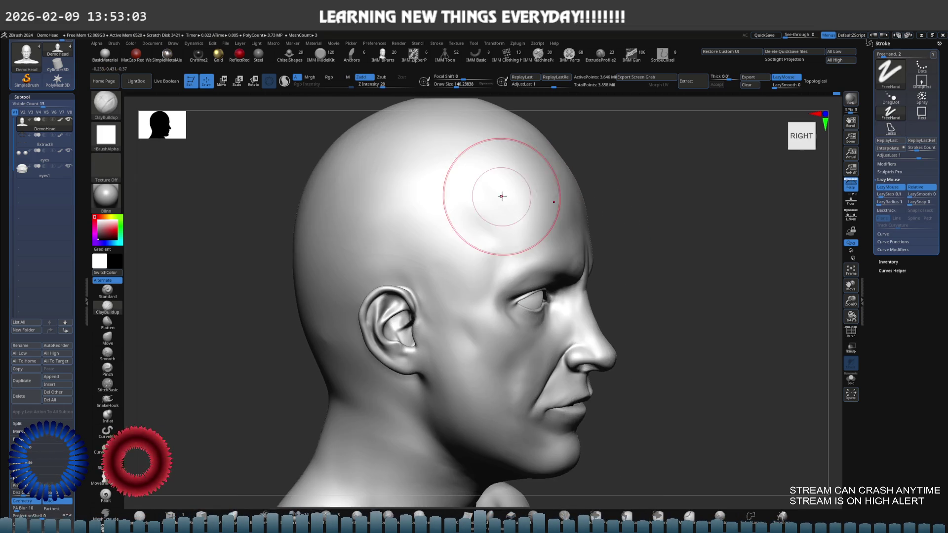
key(b)
key(d)
key(s)
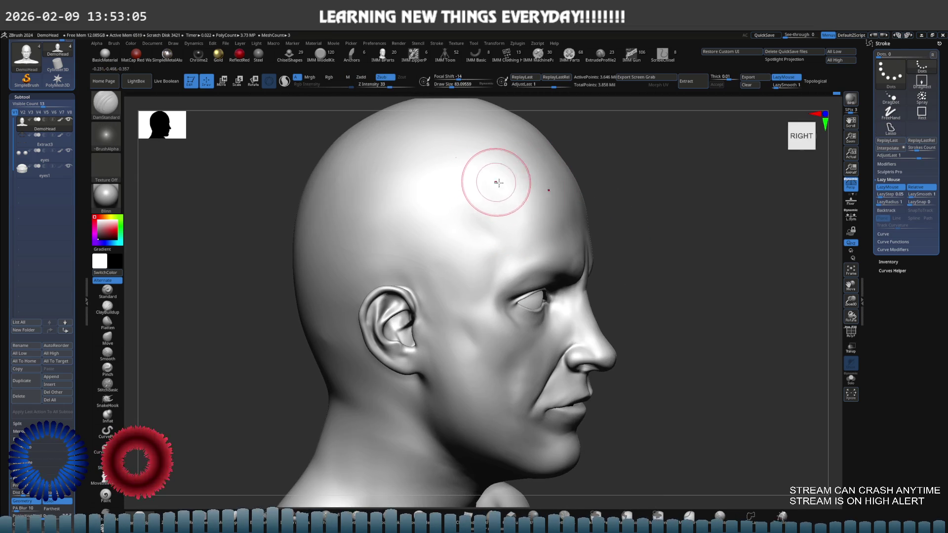
mouse_move(514, 197)
right_down()
mouse_move(672, 213)
mouse_move(470, 248)
mouse_move(516, 251)
mouse_move(518, 229)
right_up()
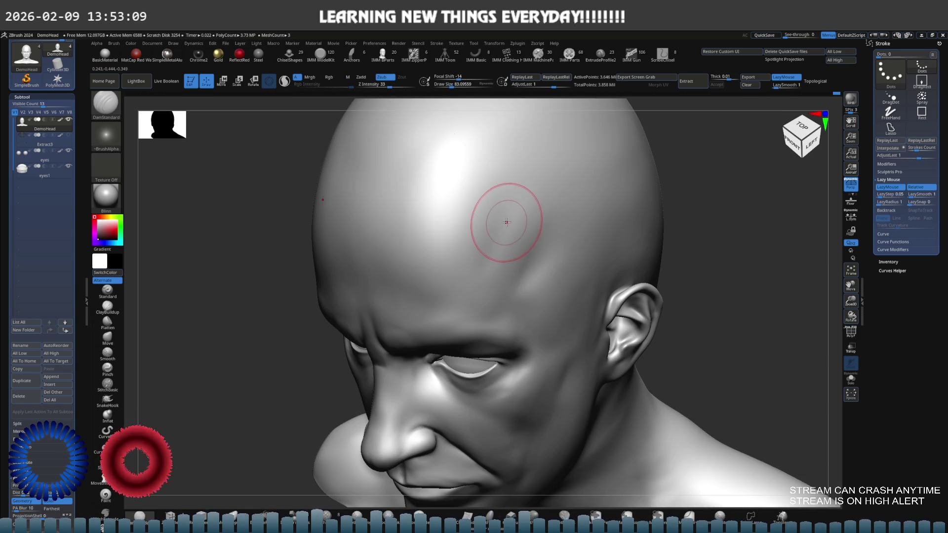
drag(495, 187, 499, 243)
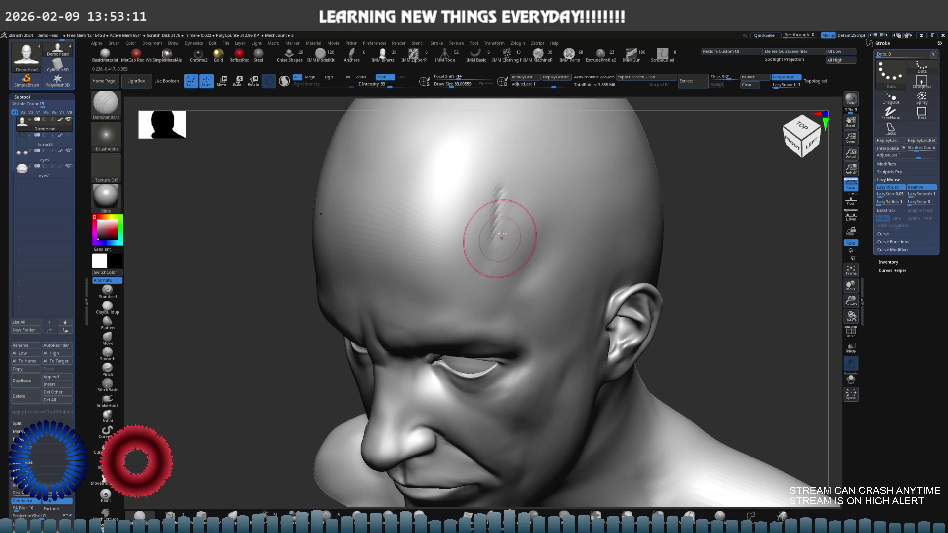
key(ctrl+z)
Orbit the smooth forehead from front, front-left and above to inspect it.
right_drag(512, 224, 553, 220)
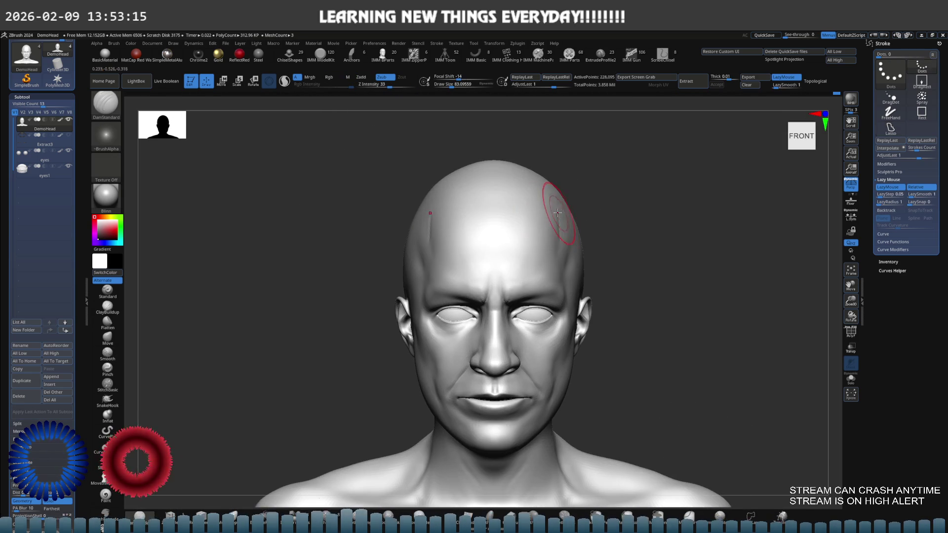
scroll(558, 215, up, 2)
scroll(558, 215, up, 2)
scroll(557, 216, up, 2)
scroll(557, 221, up, 3)
mouse_move(557, 223)
right_down()
mouse_move(502, 228)
mouse_move(479, 218)
right_up()
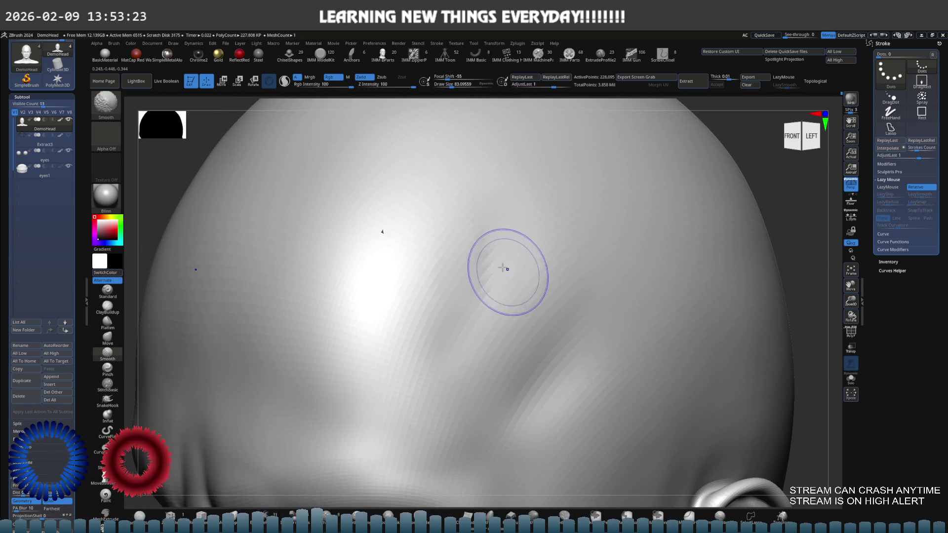
scroll(487, 268, down, 5)
shift+right_drag(474, 244, 518, 222)
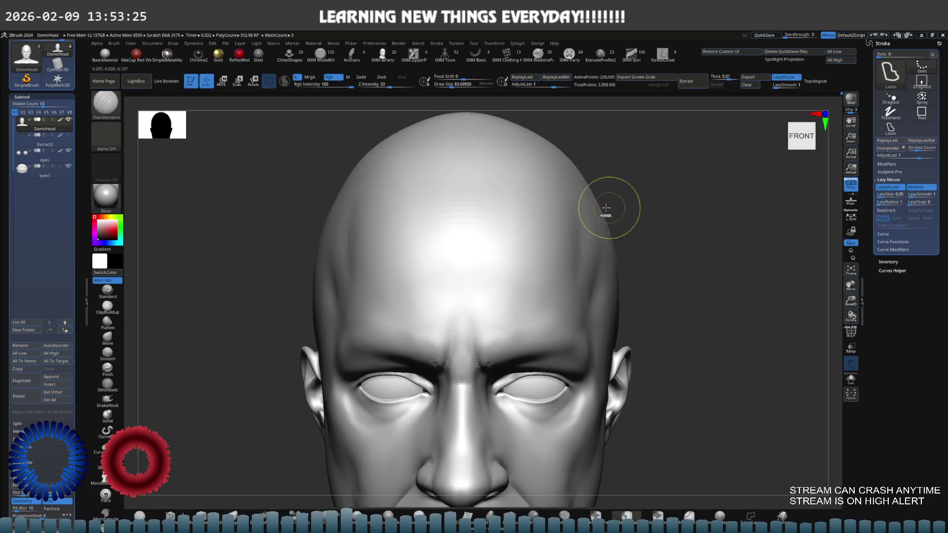
scroll(578, 215, down, 2)
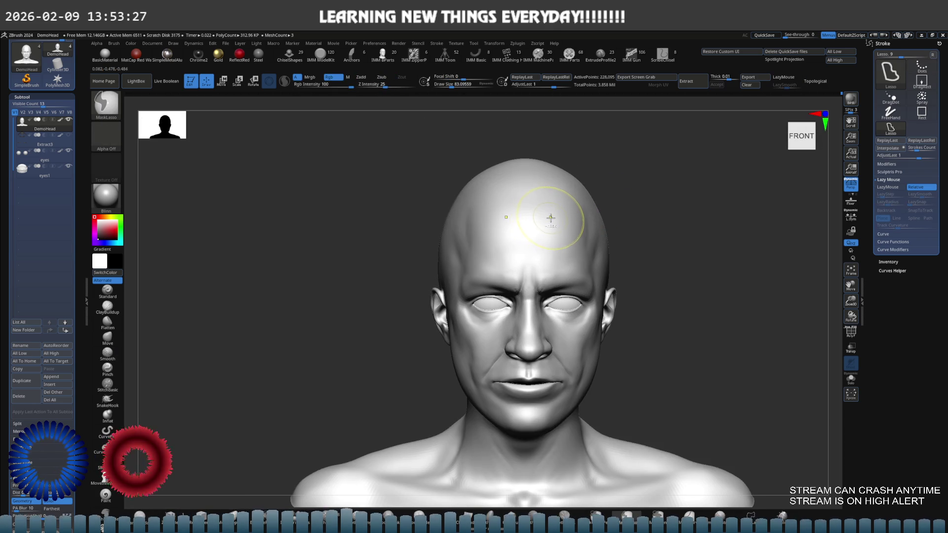
scroll(560, 217, up, 2)
scroll(578, 220, up, 3)
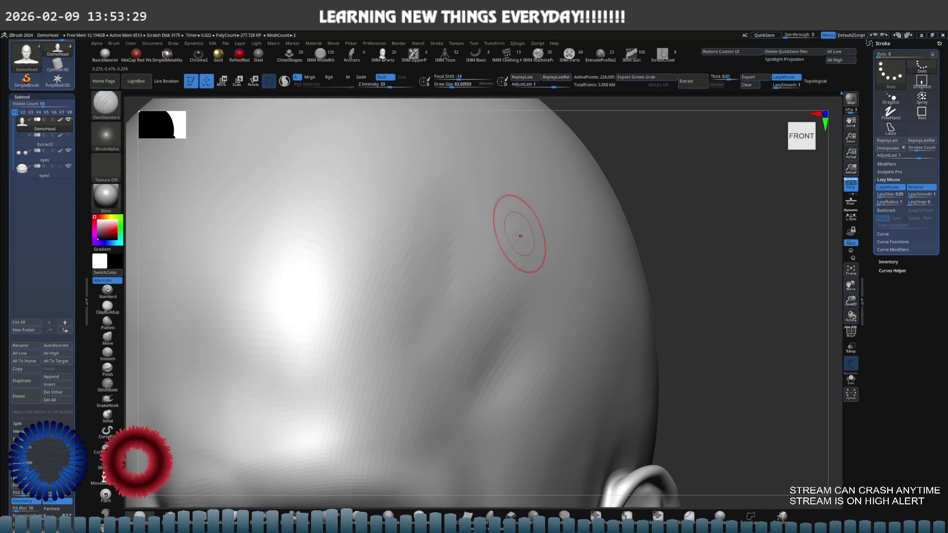
scroll(475, 215, down, 2)
scroll(427, 231, down, 3)
mouse_move(428, 231)
shift+right_down()
mouse_move(406, 247)
mouse_move(449, 293)
shift+right_up()
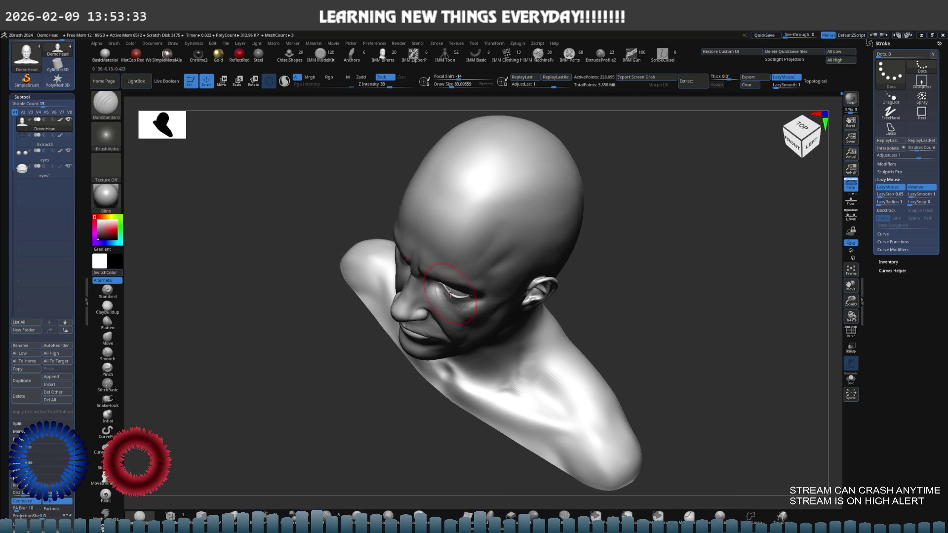
scroll(493, 228, up, 2)
scroll(511, 223, up, 2)
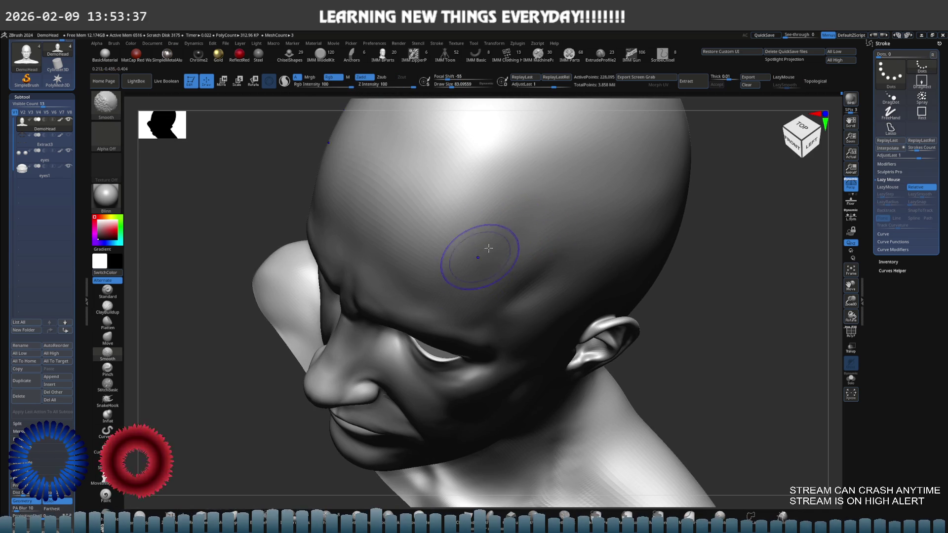
right_drag(533, 246, 556, 220)
scroll(538, 256, down, 2)
shift+right_drag(538, 257, 609, 215)
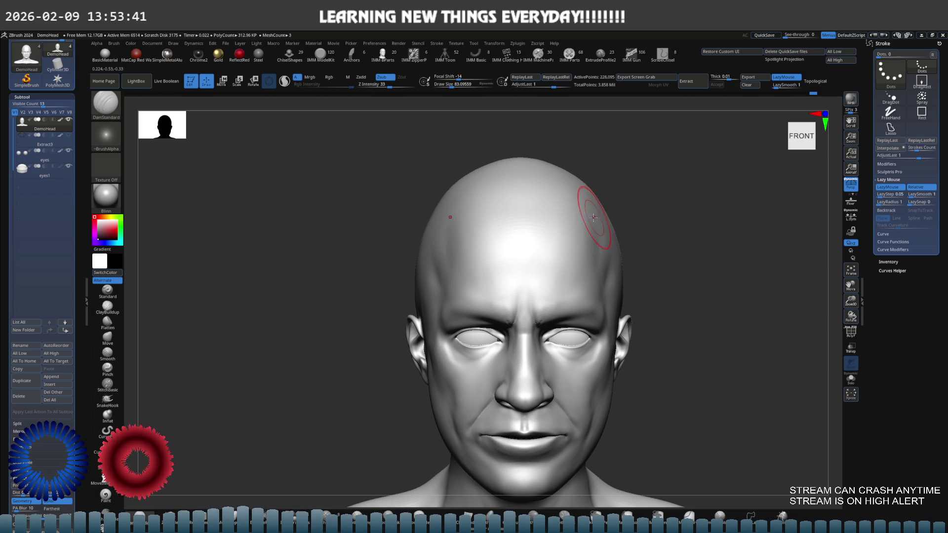
mouse_move(508, 212)
right_down()
mouse_move(480, 249)
mouse_move(509, 243)
mouse_move(529, 211)
right_up()
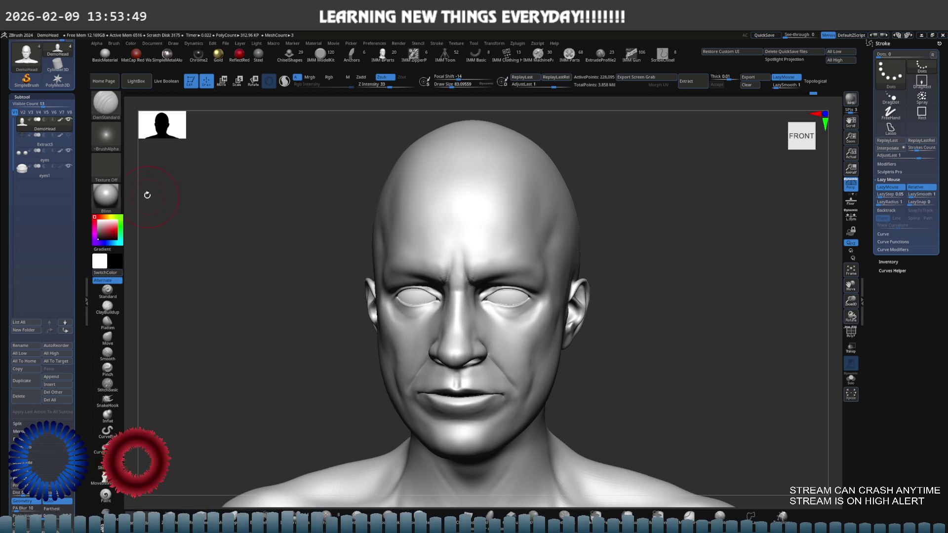
Give the head the Metal material and raise its subdivision level.
click(123, 198)
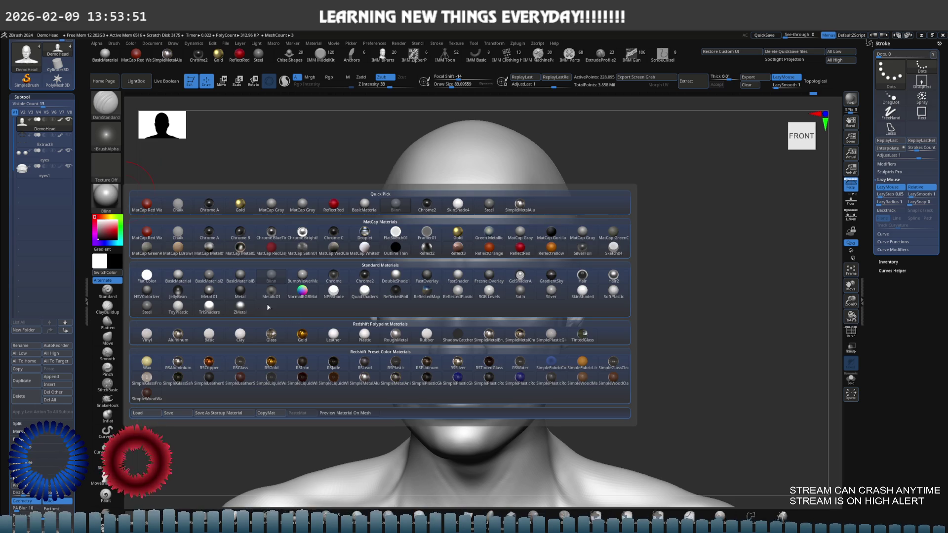
click(245, 294)
drag(283, 272, 282, 252)
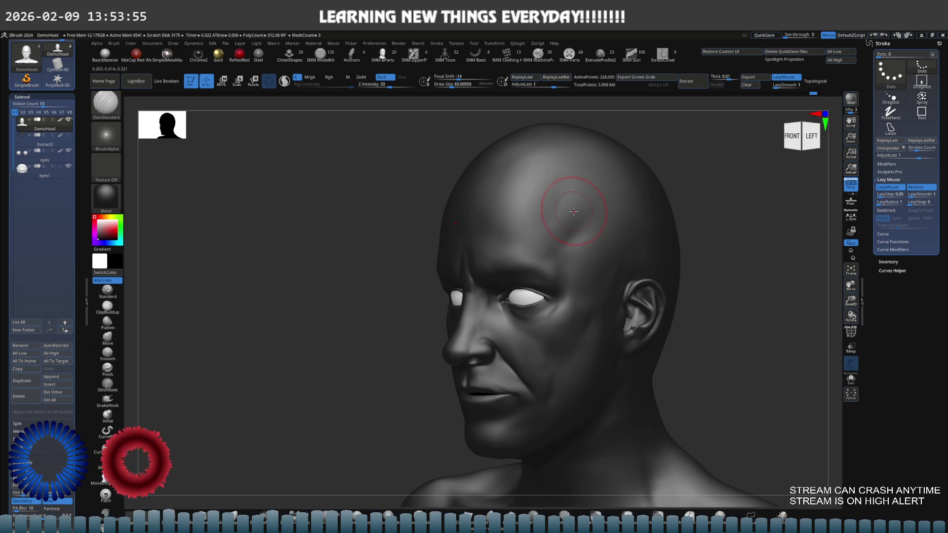
key(ctrl+d)
scroll(592, 211, up, 5)
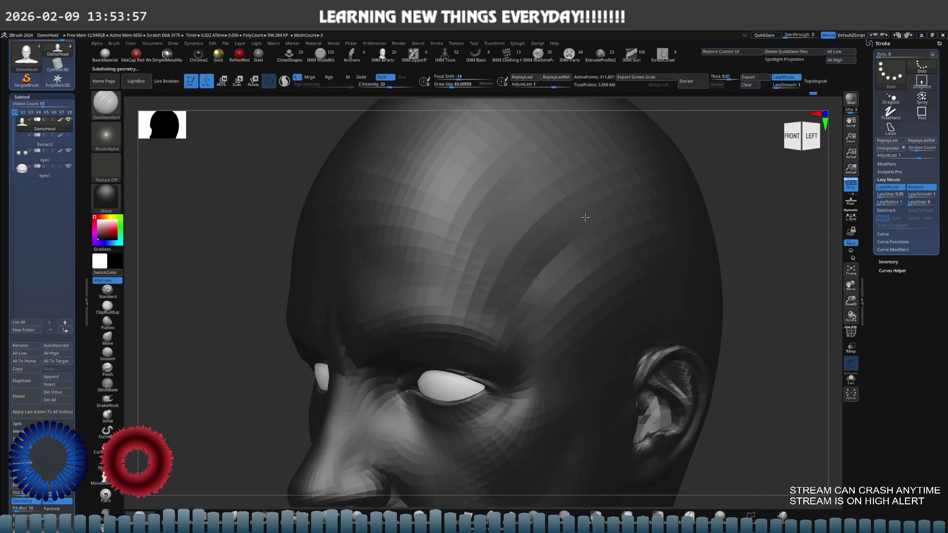
scroll(585, 212, down, 5)
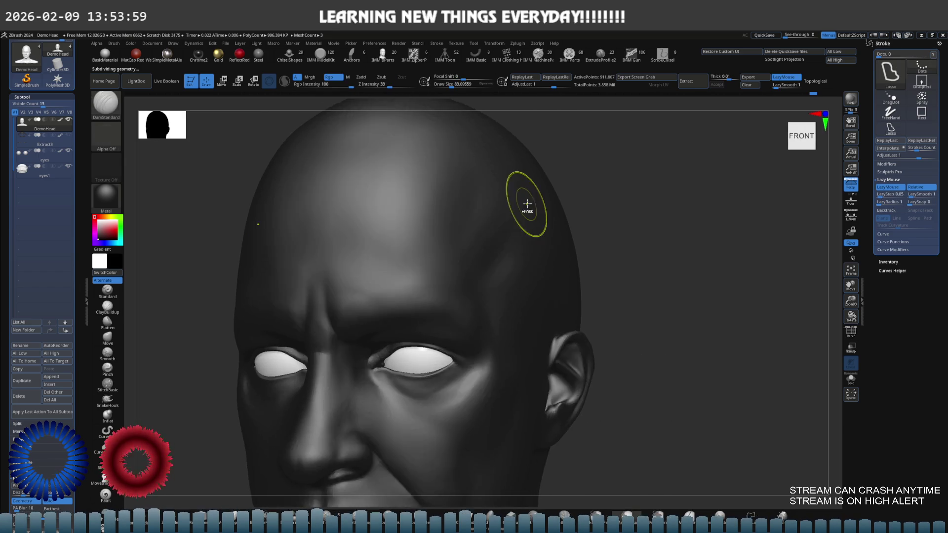
mouse_move(457, 220)
right_down()
mouse_move(486, 212)
mouse_move(449, 235)
right_up()
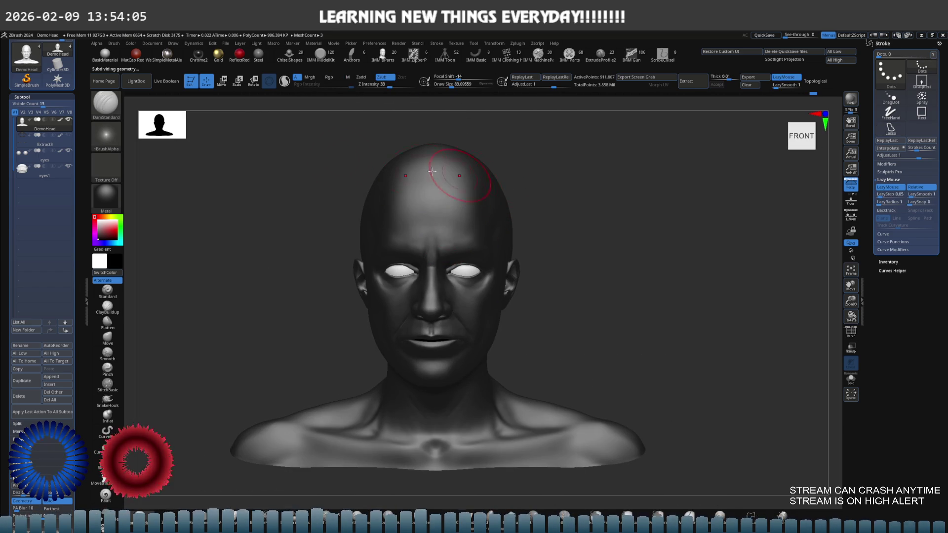
Try HSVColorizer, then settle on the matte MatCap Gray material.
click(112, 203)
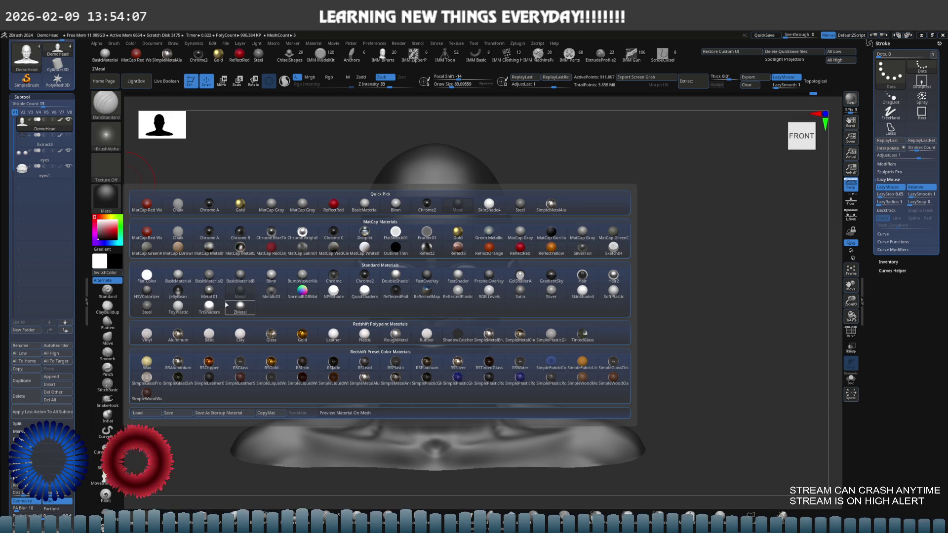
click(156, 294)
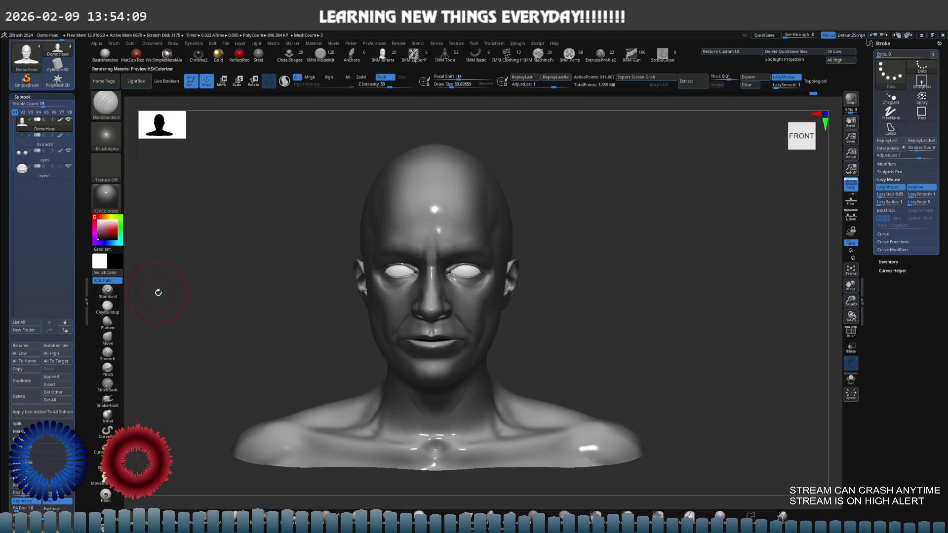
mouse_move(340, 206)
mouse_down()
mouse_move(326, 201)
mouse_move(385, 181)
mouse_up()
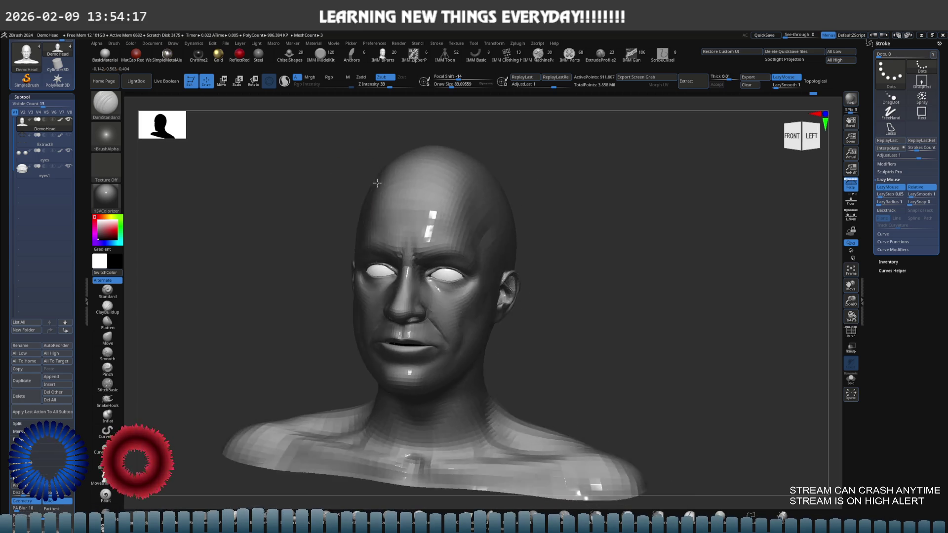
click(121, 207)
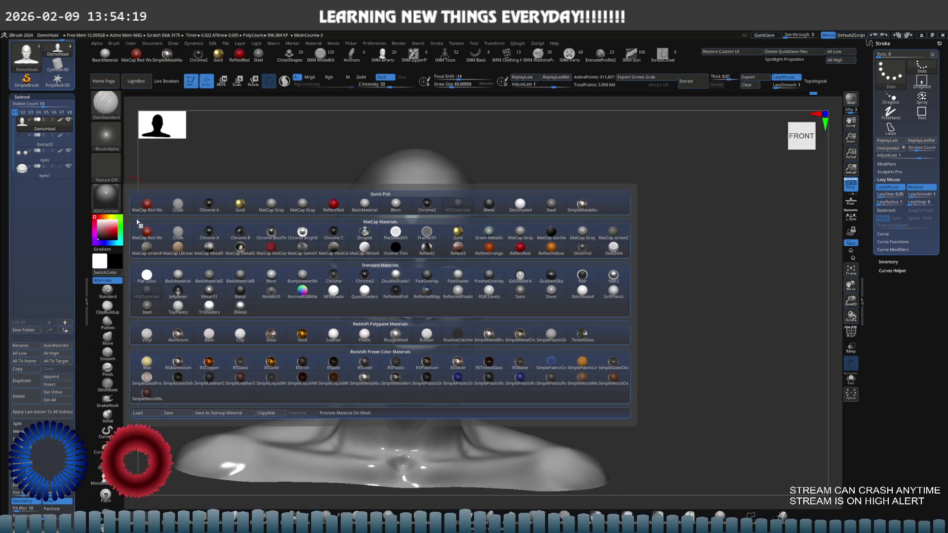
click(246, 208)
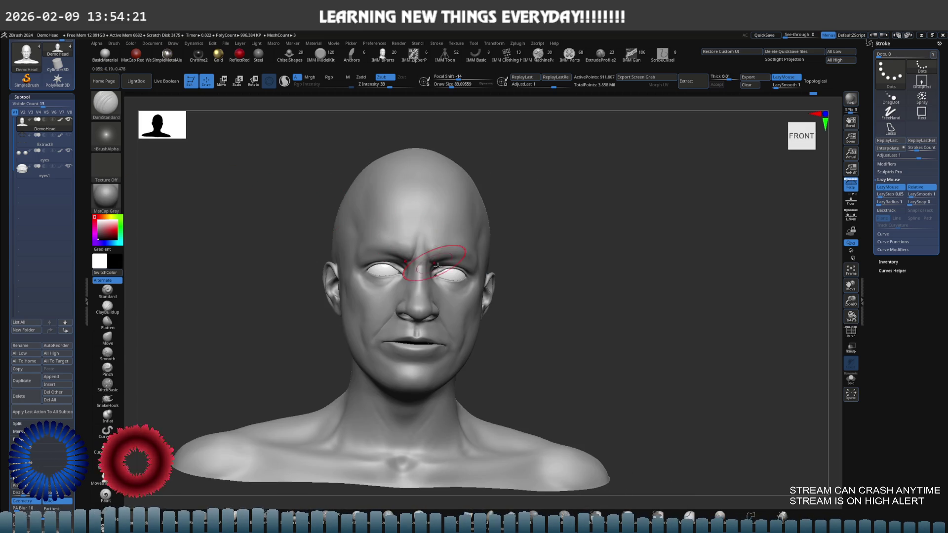
Frame the face, switch to the Move brush and step the head down to its lowest subdivision level.
mouse_move(445, 248)
right_down()
mouse_move(477, 244)
mouse_move(420, 250)
right_up()
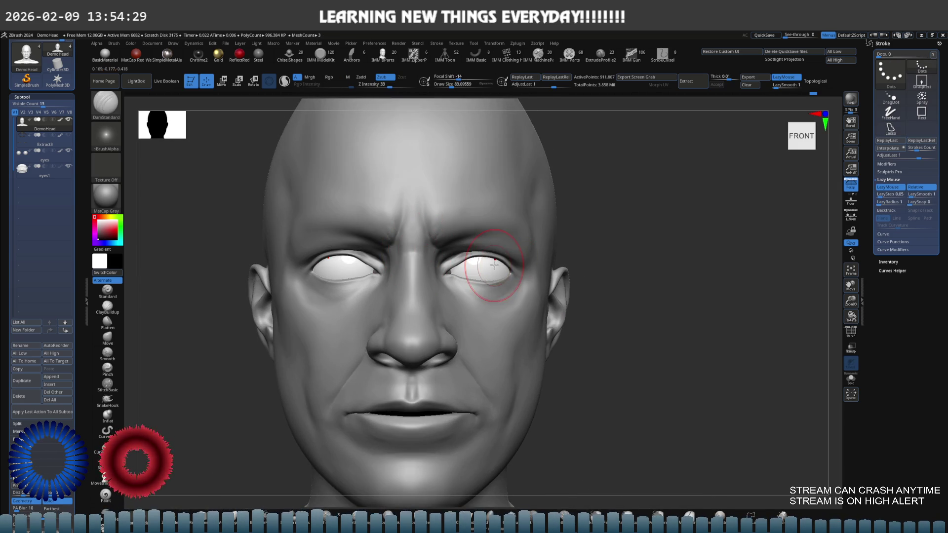
alt+right_drag(495, 267, 545, 277)
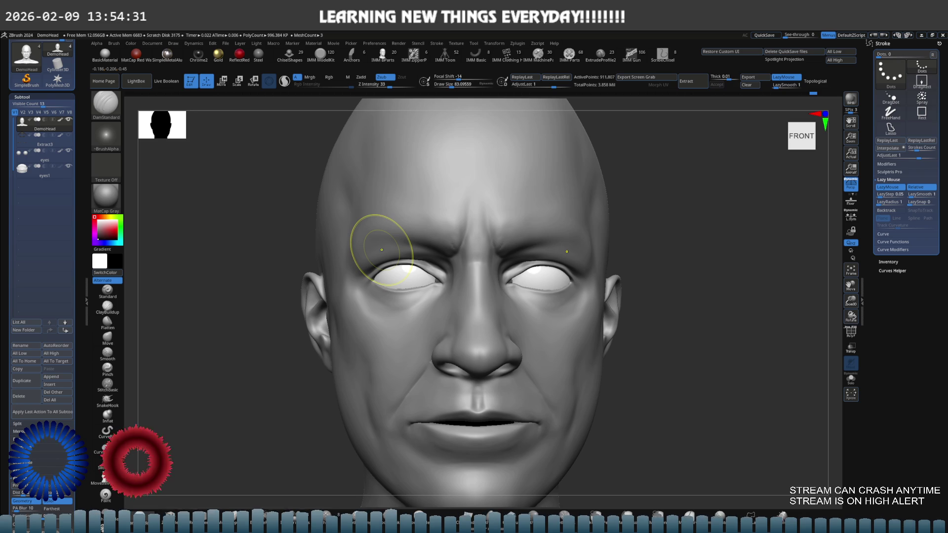
ctrl+right_drag(571, 297, 586, 292)
key(s)
key(b)
key(m)
key(v)
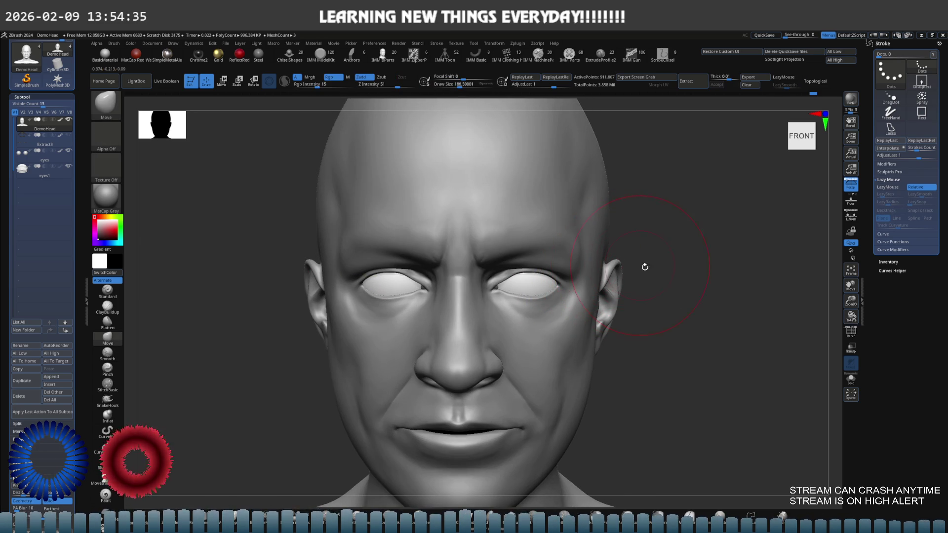
key(shift+d)
key(shift+d)
key(shift+d)
Zoom on the ear in left profile and lasso-isolate it from the low-resolution head.
shift+drag(625, 271, 603, 244)
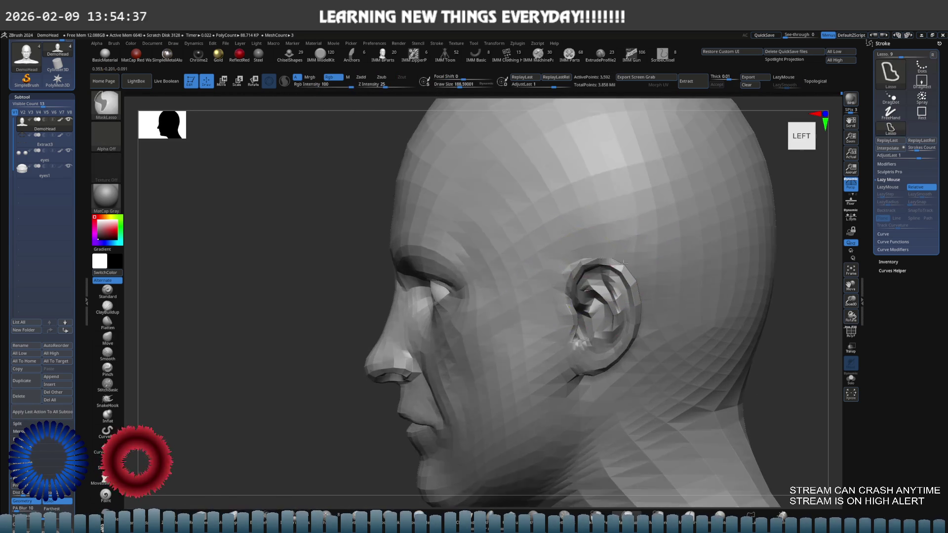
key(s)
ctrl+right_drag(624, 271, 628, 282)
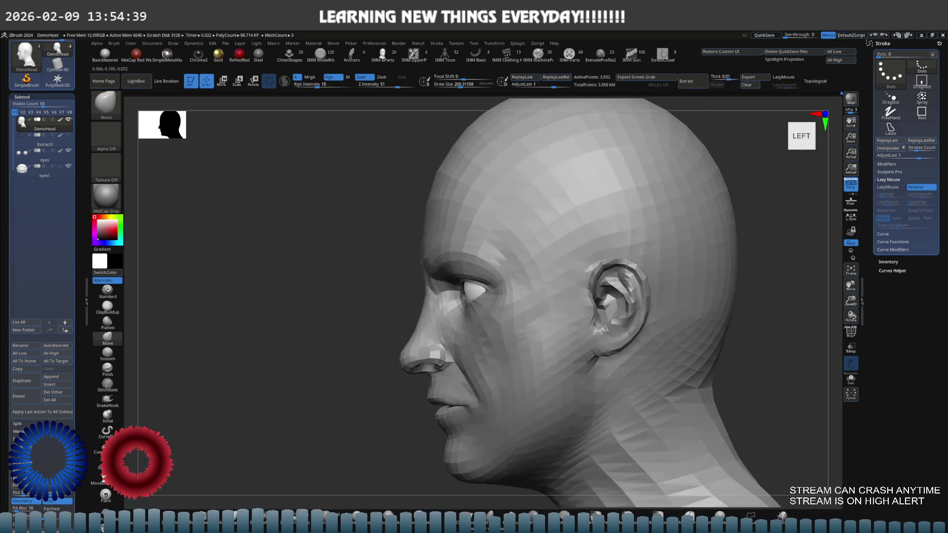
mouse_move(619, 213)
ctrl+shift+mouse_down()
mouse_move(628, 282)
mouse_move(627, 269)
mouse_move(617, 272)
ctrl+shift+mouse_up()
key(s)
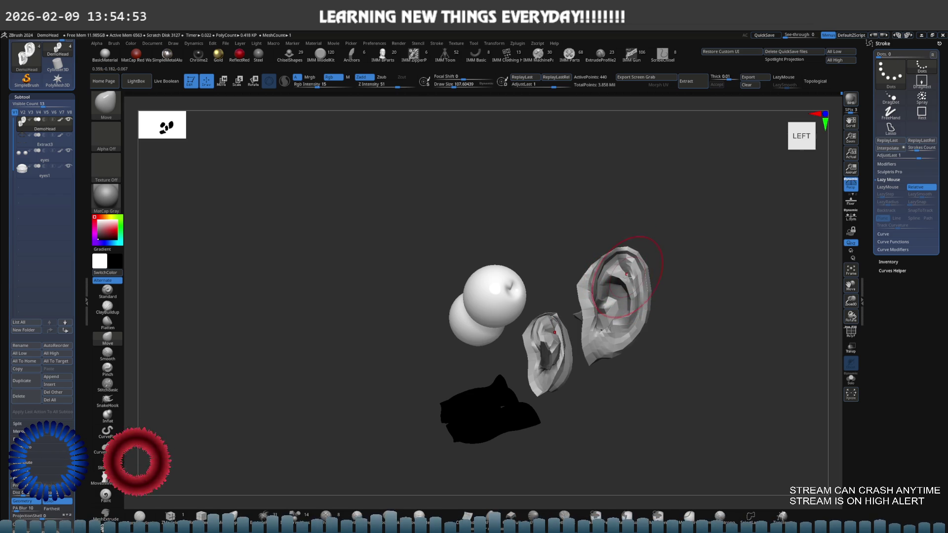
mouse_move(624, 281)
shift+right_down()
mouse_move(660, 275)
mouse_move(614, 223)
mouse_move(582, 253)
mouse_move(571, 233)
shift+right_up()
Toggle the head's visibility while reshaping the ear, then unhide all and subdivide back up.
ctrl+shift+click(660, 275)
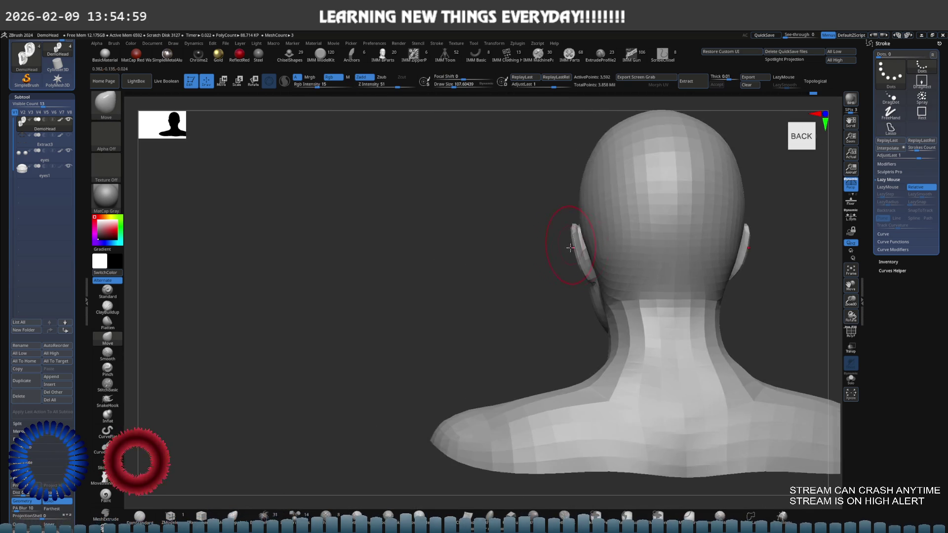
scroll(584, 252, up, 5)
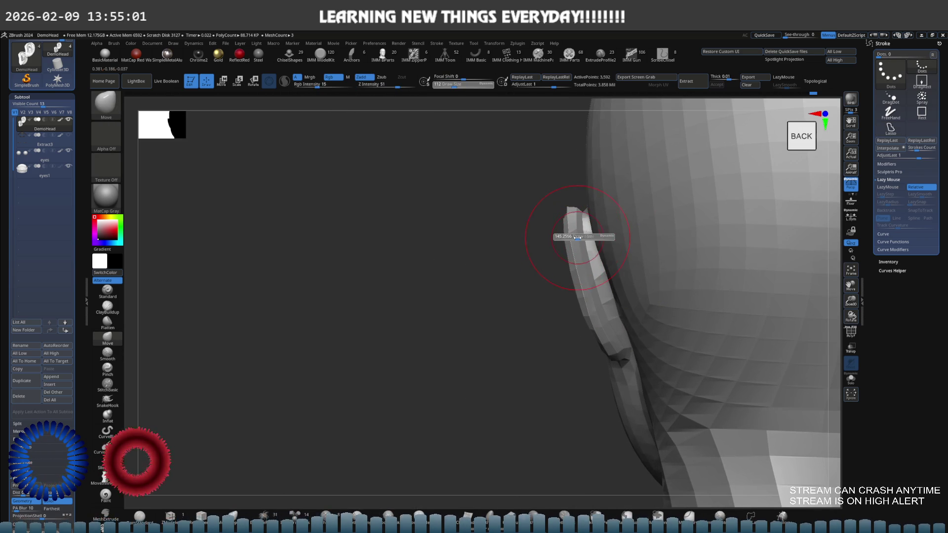
ctrl+shift+click(575, 239)
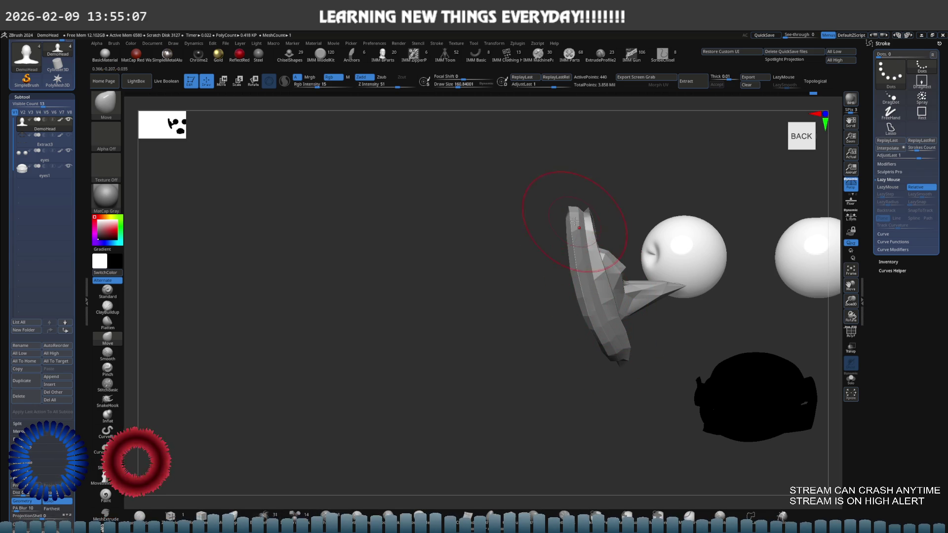
ctrl+shift+click(552, 234)
key(f)
mouse_move(552, 235)
mouse_down()
mouse_move(614, 244)
mouse_move(571, 212)
mouse_move(615, 212)
mouse_move(615, 222)
mouse_move(557, 258)
mouse_up()
key(f)
key(ctrl+d)
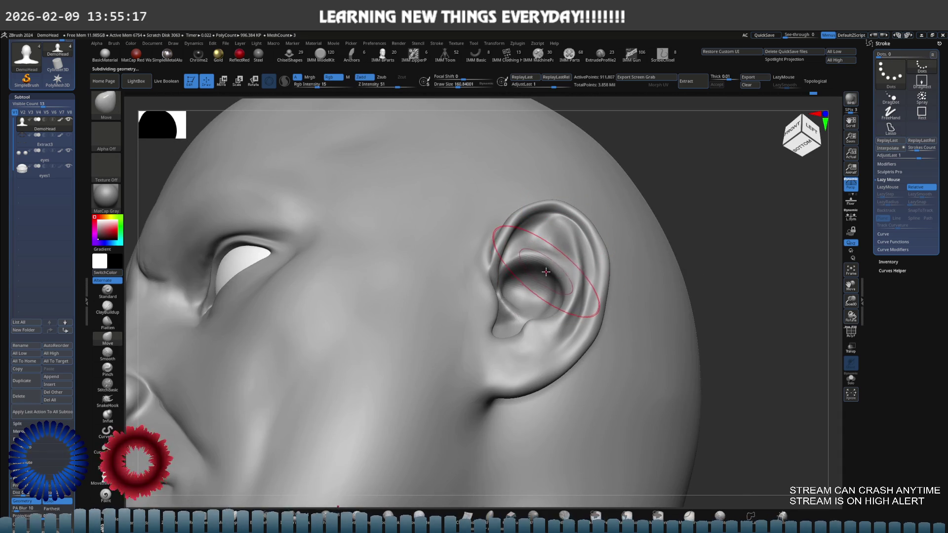
Isolate the complete ear, shape its inner folds and smooth it with a smaller brush.
mouse_move(547, 280)
right_down()
mouse_move(561, 297)
mouse_move(571, 244)
right_up()
key(s)
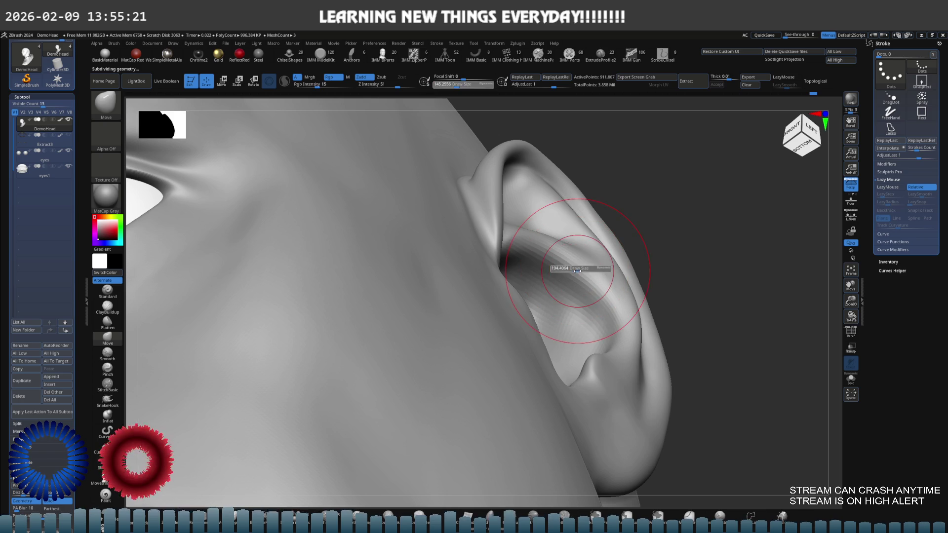
ctrl+shift+click(578, 276)
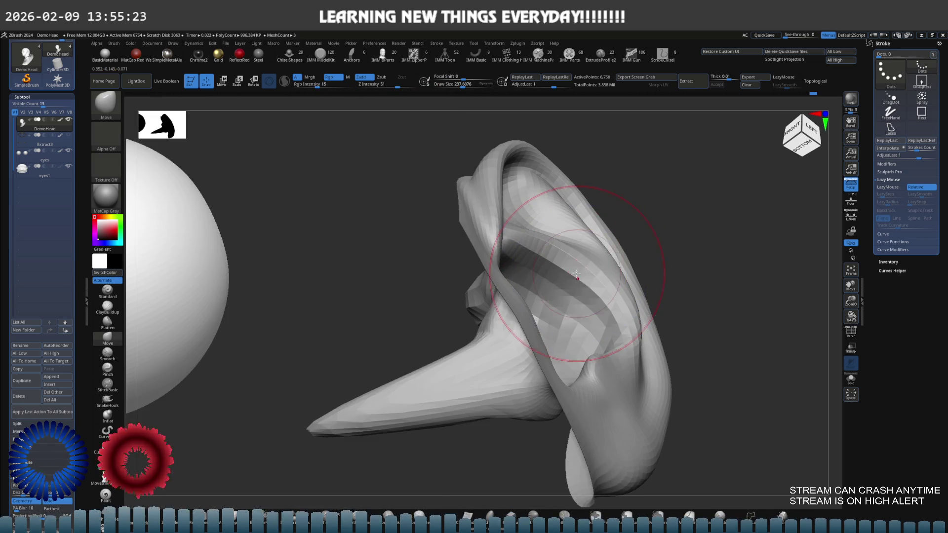
ctrl+shift+click(580, 272)
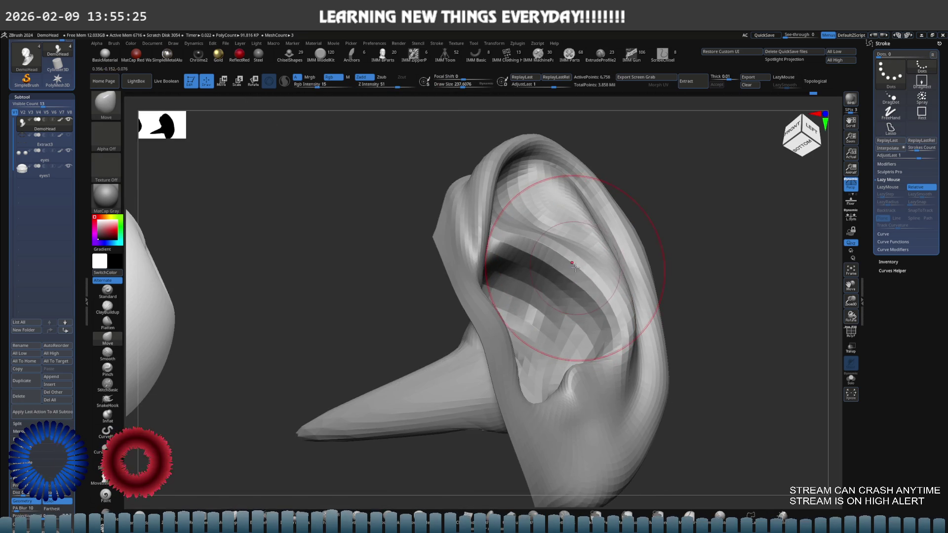
mouse_move(571, 264)
shift+right_down()
mouse_move(584, 278)
mouse_move(613, 267)
shift+right_up()
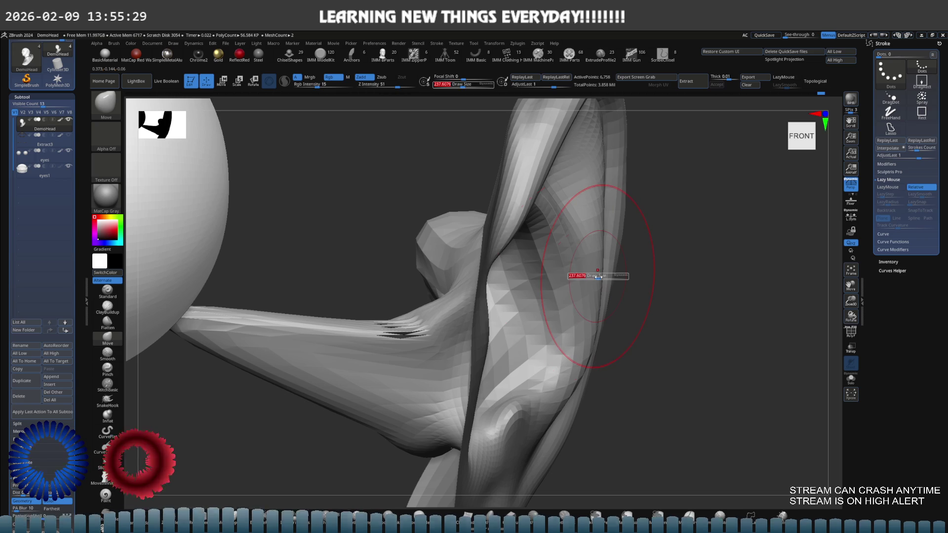
drag(598, 277, 590, 277)
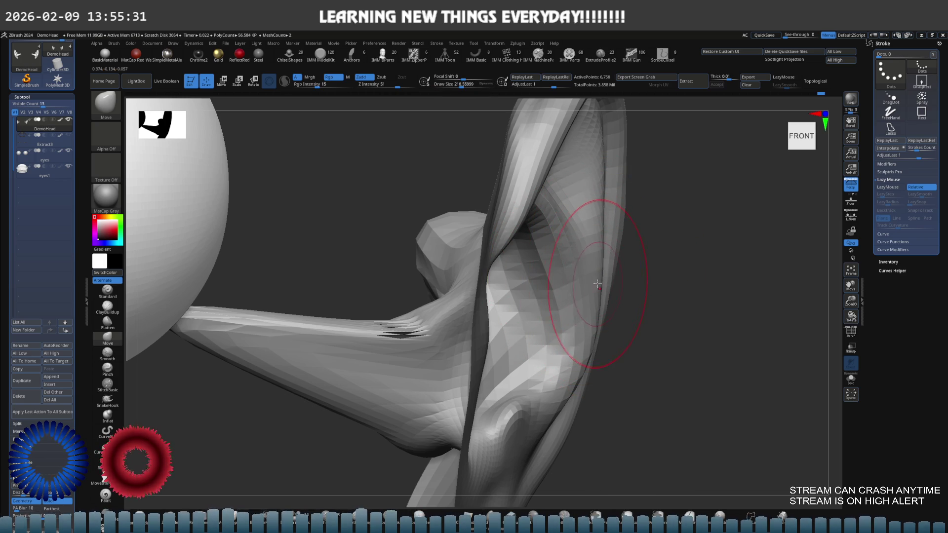
Frame the whole head, raise it to its highest subdivision and return to the Move brush.
mouse_move(625, 266)
alt+right_down()
mouse_move(617, 282)
mouse_move(534, 261)
mouse_move(571, 255)
mouse_move(497, 233)
alt+right_up()
key(f)
mouse_move(541, 264)
alt+right_down()
mouse_move(555, 257)
mouse_move(559, 237)
mouse_move(517, 262)
mouse_move(572, 233)
alt+right_up()
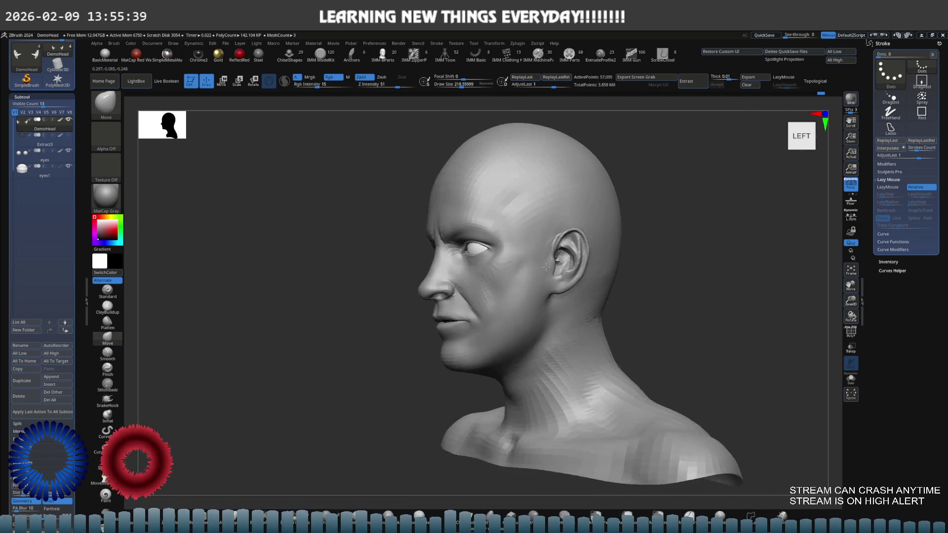
key(ctrl+d)
shift+right_drag(603, 259, 614, 271)
key(b)
key(m)
key(v)
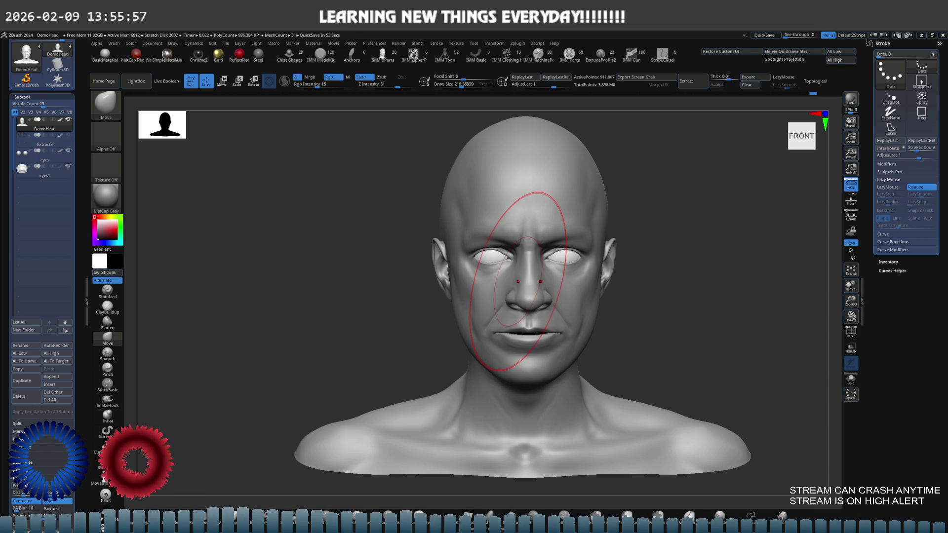
scroll(525, 288, up, 1)
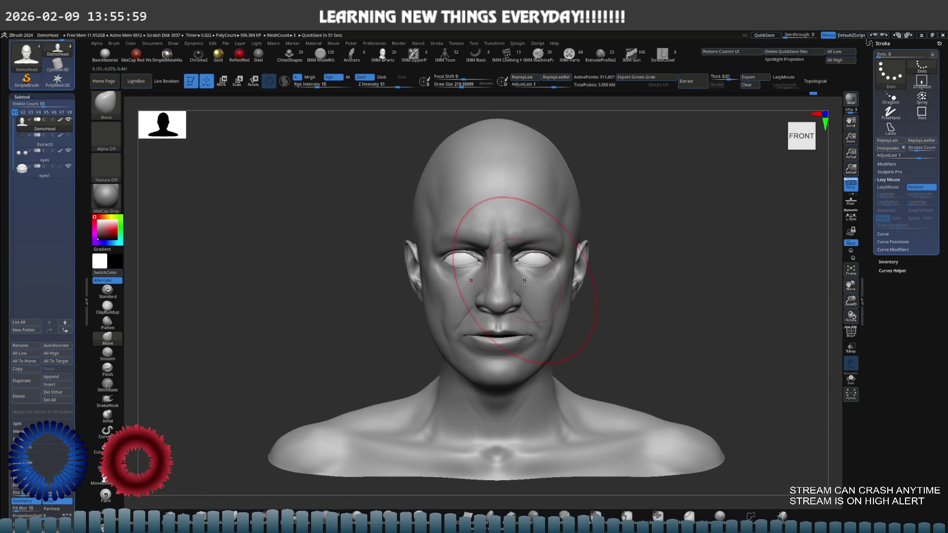
Set up the Move brush and its size for refining the nostrils and upper lip.
key(m)
scroll(521, 294, up, 2)
scroll(520, 303, up, 2)
key(b)
key(m)
key(v)
key(s)
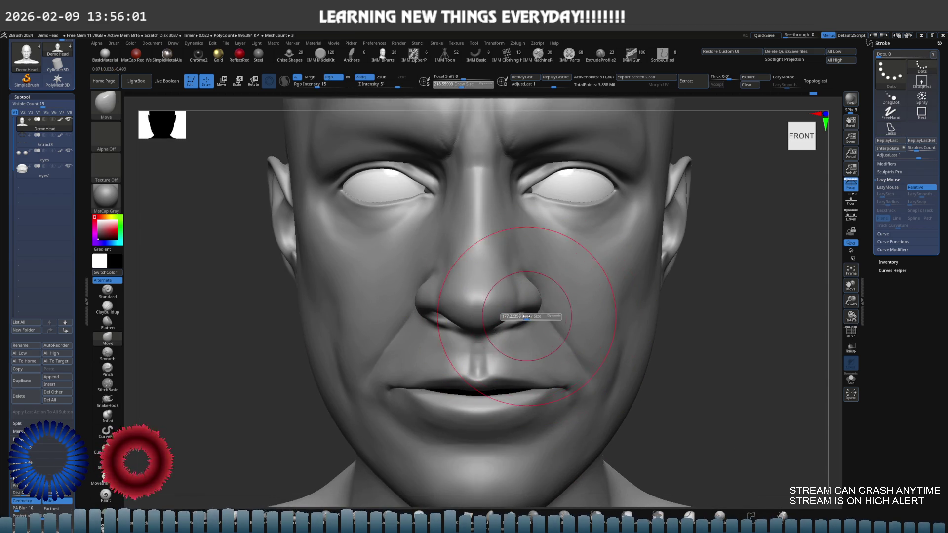
scroll(489, 289, up, 2)
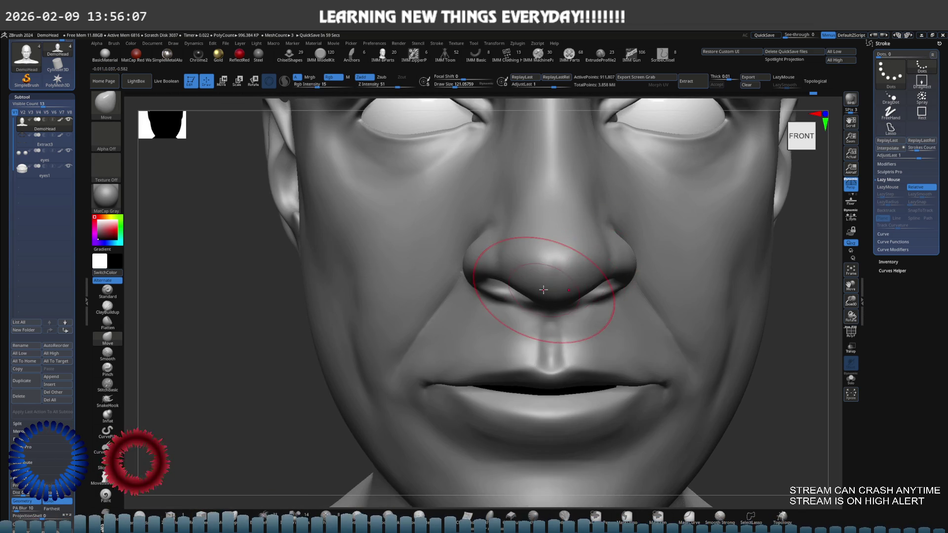
Zoom on the lips from a right three-quarter view and isolate the inner lip strip.
mouse_move(530, 303)
right_down()
mouse_move(542, 291)
mouse_move(508, 268)
mouse_move(539, 234)
right_up()
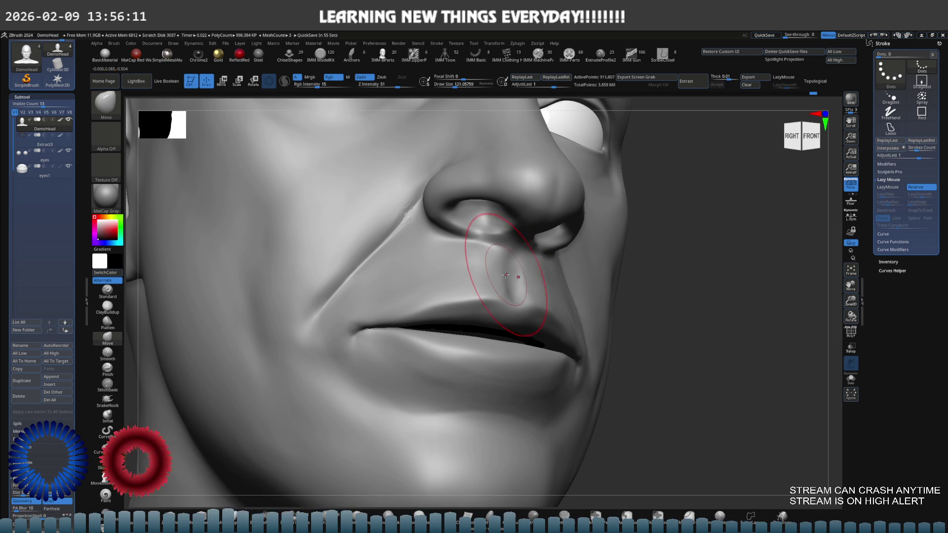
mouse_move(506, 275)
ctrl+right_down()
mouse_move(552, 295)
mouse_move(572, 278)
ctrl+right_up()
ctrl+shift+click(571, 275)
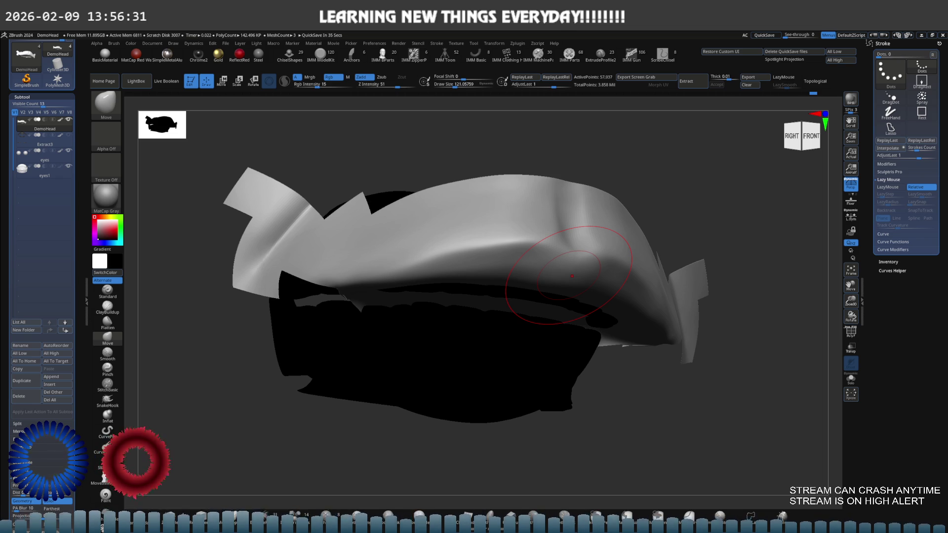
Sculpt the lip strip's corner with ClayBuildup, Smooth and a DamStandard crease.
mouse_move(566, 274)
right_down()
mouse_move(562, 284)
mouse_move(554, 271)
mouse_move(556, 286)
right_up()
key(s)
key(b)
key(c)
key(b)
key(shift)
alt+right_drag(525, 254, 546, 247)
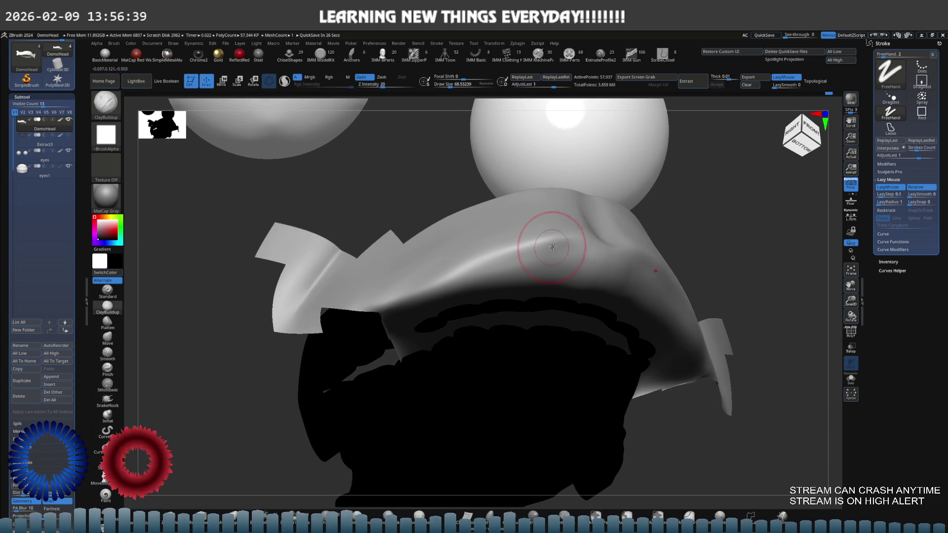
key(b)
key(d)
key(s)
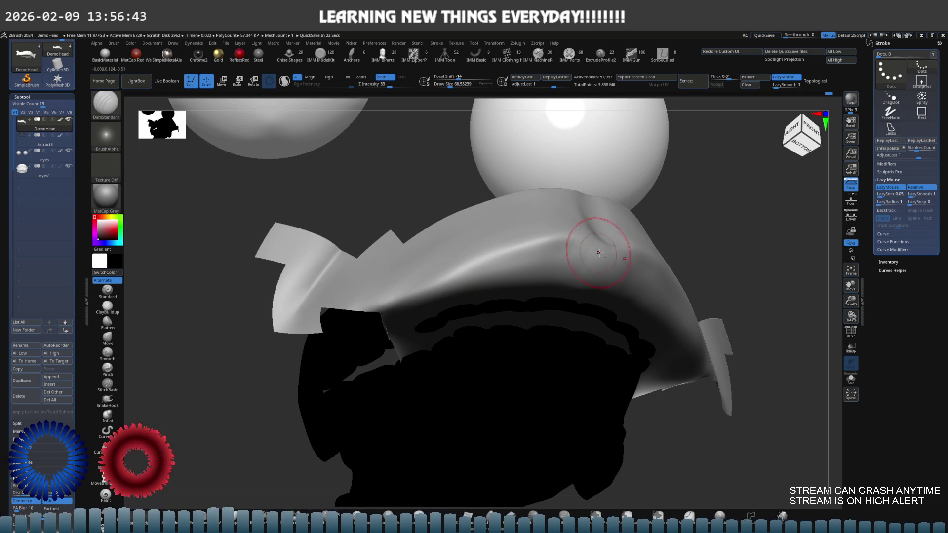
Unhide the full head, lasso-isolate the lip seam geometry and view the mouth from below.
mouse_move(512, 248)
shift+right_down()
mouse_move(501, 300)
mouse_move(565, 289)
shift+right_up()
ctrl+shift+click(681, 344)
ctrl+right_drag(692, 314, 519, 296)
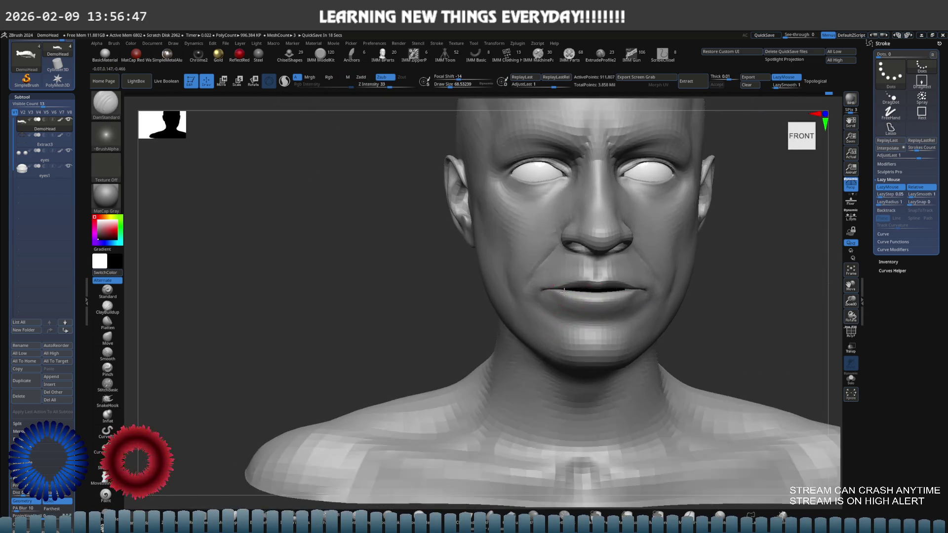
ctrl+right_drag(467, 279, 504, 264)
ctrl+shift+drag(497, 263, 593, 265)
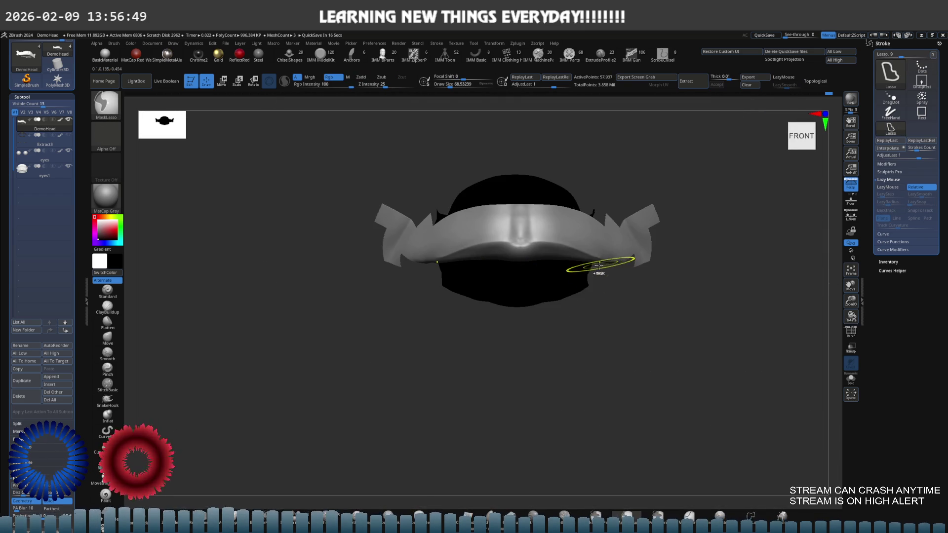
right_drag(546, 267, 550, 236)
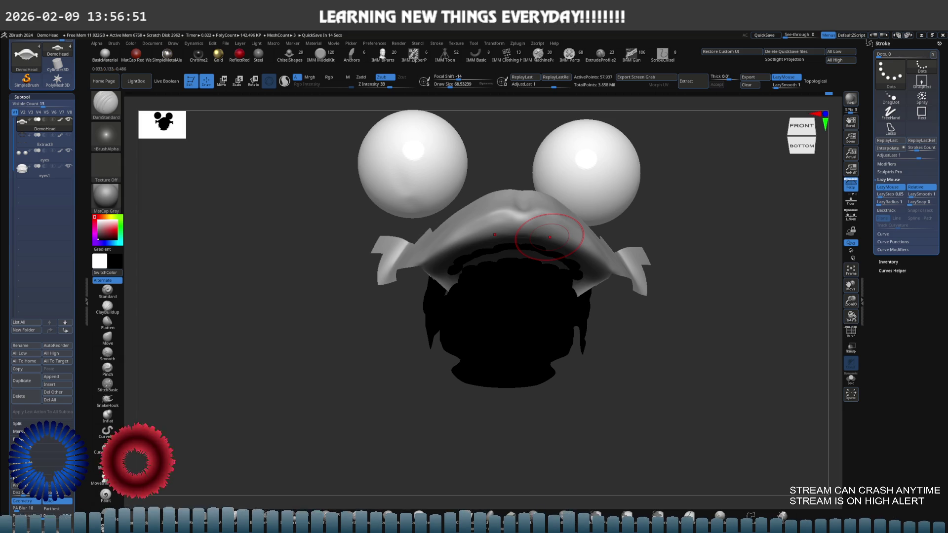